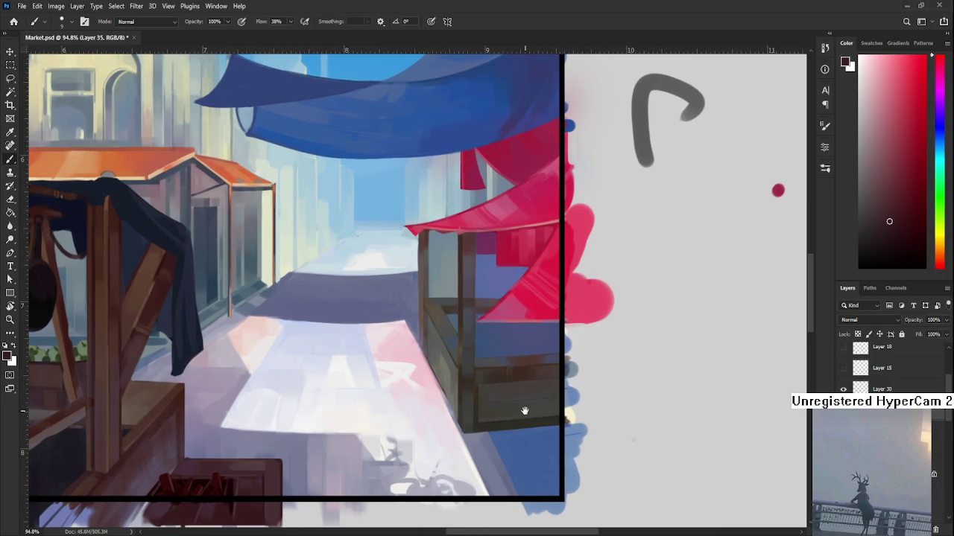
# Step: Sample a dark colour from the right-hand stall and bring its base into view
pyautogui.moveTo(524, 412); pyautogui.dragTo(425, 377)
pyautogui.keyDown('alt'); pyautogui.click(407, 339); pyautogui.keyUp('alt')
pyautogui.keyDown('alt'); pyautogui.click(399, 347); pyautogui.keyUp('alt')
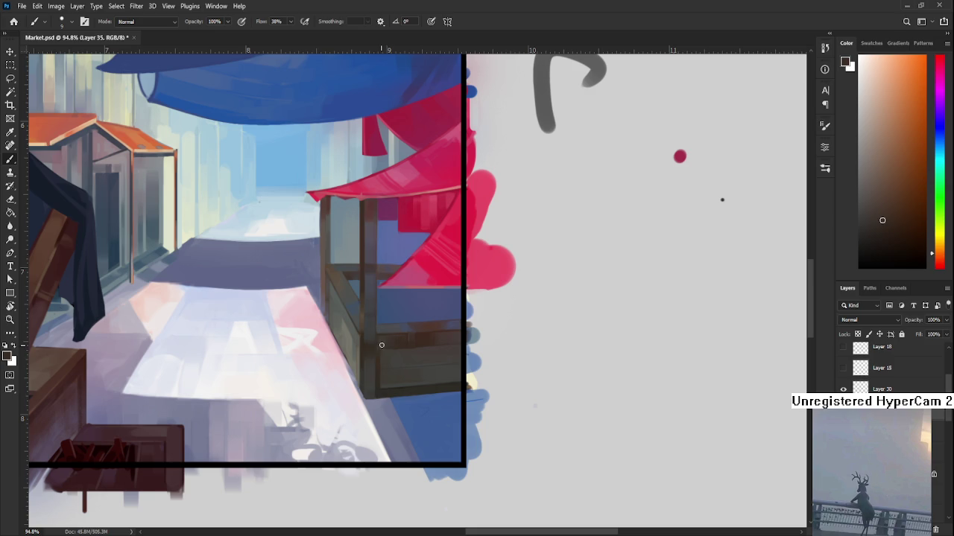
pyautogui.moveTo(275, 368); pyautogui.dragTo(398, 332)
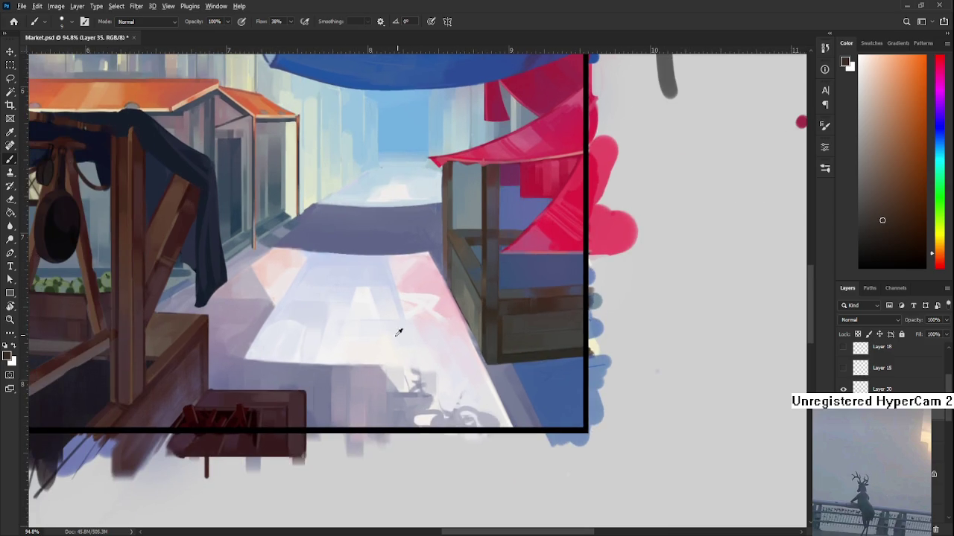
pyautogui.keyDown('alt'); pyautogui.click(298, 400); pyautogui.keyUp('alt')
pyautogui.moveTo(482, 338); pyautogui.dragTo(352, 366)
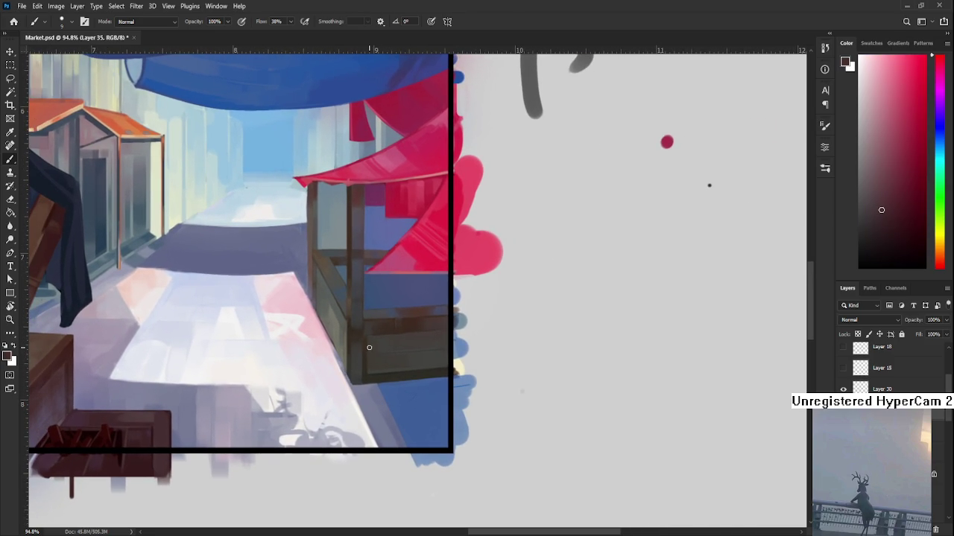
# Step: Draw the crate's front, top and bottom edges as thin dark strokes
pyautogui.moveTo(379, 351); pyautogui.dragTo(375, 402)
pyautogui.moveTo(378, 343); pyautogui.dragTo(452, 339)
pyautogui.moveTo(402, 387)
pyautogui.mouseDown()
pyautogui.moveTo(449, 387)
pyautogui.moveTo(398, 438)
pyautogui.moveTo(448, 430)
pyautogui.mouseUp()
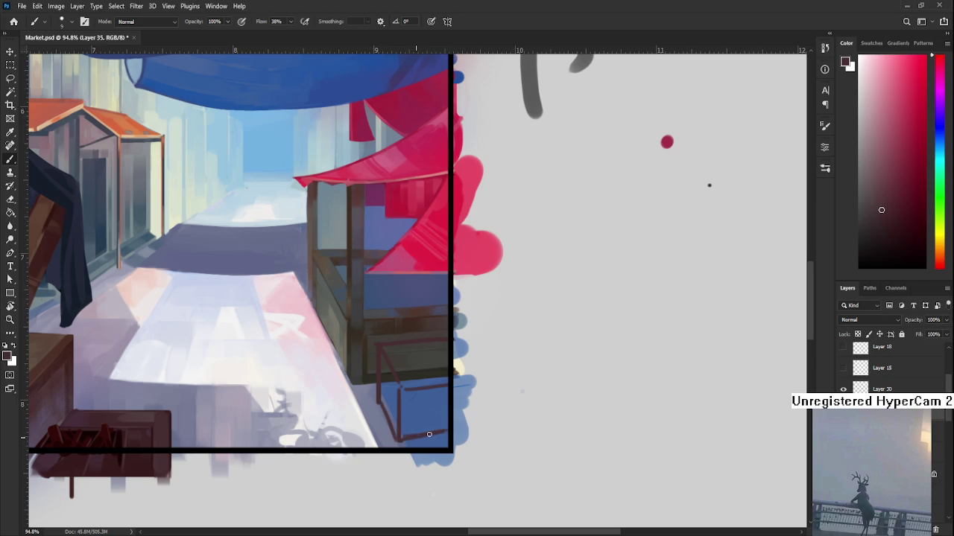
pyautogui.scroll(-5, 454, 431)
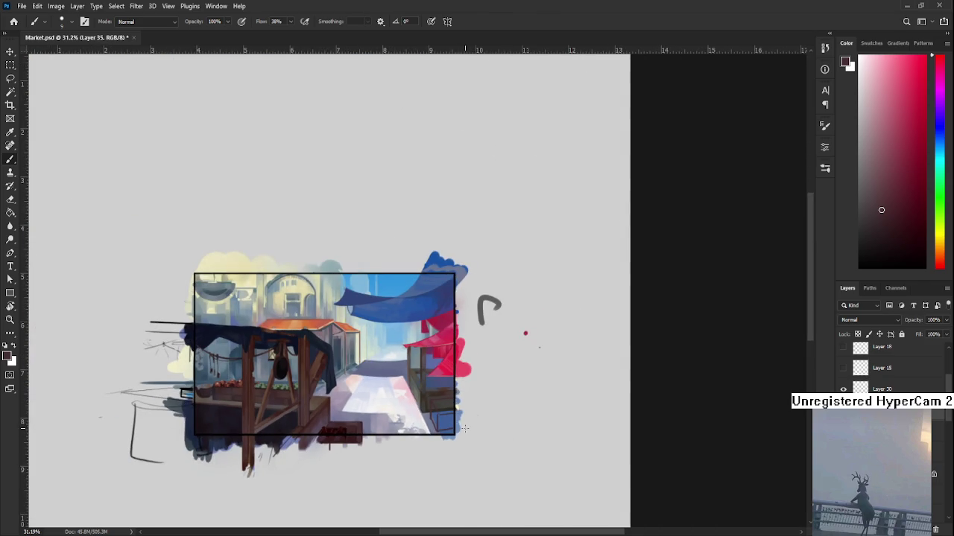
# Step: Lasso the crate sketch and scale it down to a smaller box
pyautogui.scroll(2, 462, 413)
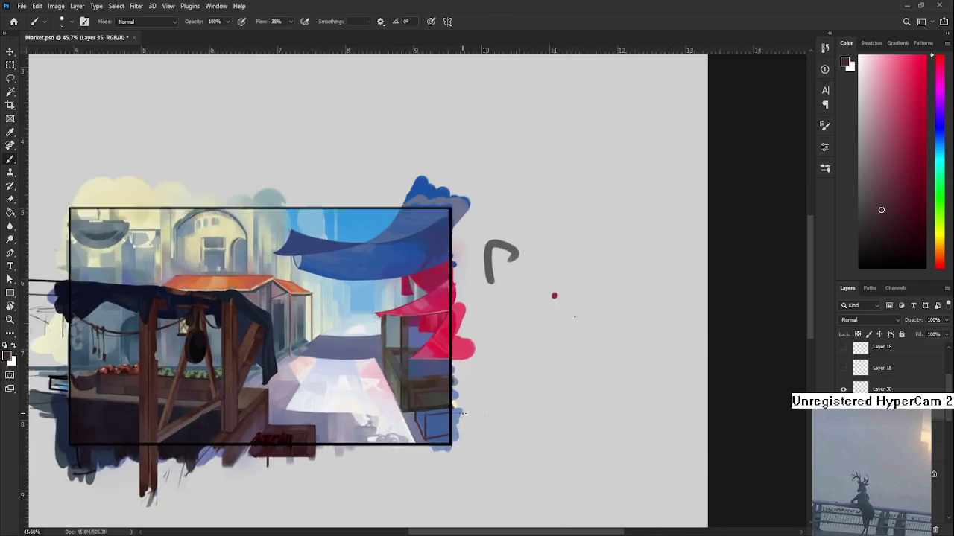
pyautogui.scroll(2, 462, 413)
pyautogui.hotkey('ctrl', 't')
pyautogui.press('Return')
pyautogui.press('l')
pyautogui.moveTo(350, 386); pyautogui.dragTo(363, 420)
pyautogui.hotkey('ctrl', 't')
pyautogui.moveTo(519, 481)
pyautogui.mouseDown()
pyautogui.moveTo(439, 408)
pyautogui.moveTo(470, 428)
pyautogui.mouseUp()
pyautogui.press('Return')
pyautogui.hotkey('ctrl', 'd')
# Step: Sample a dark colour and lay in trial dark strokes on the crate
pyautogui.scroll(3, 449, 398)
pyautogui.press('b')
pyautogui.moveTo(383, 339)
pyautogui.mouseDown()
pyautogui.moveTo(313, 400)
pyautogui.moveTo(313, 442)
pyautogui.moveTo(324, 461)
pyautogui.mouseUp()
pyautogui.press('e')
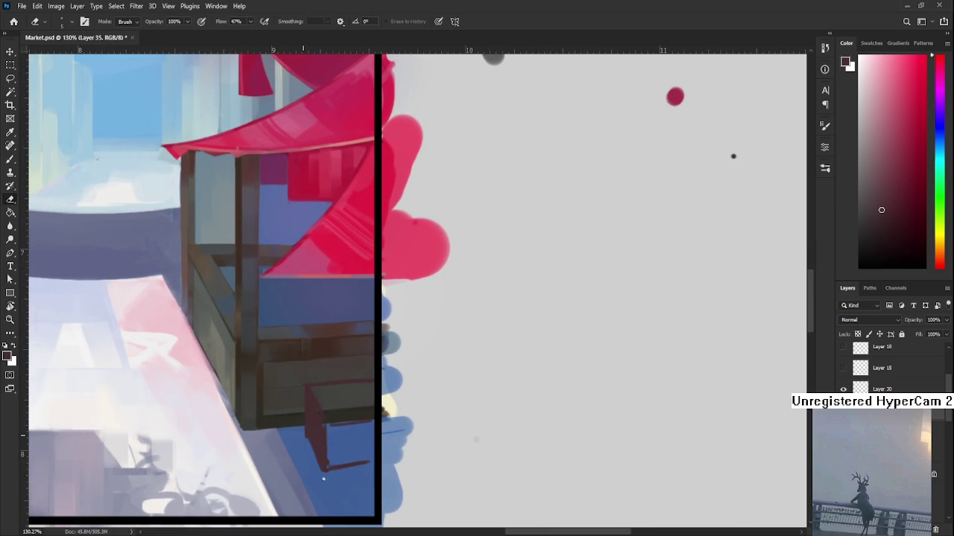
pyautogui.press('b')
pyautogui.keyDown('alt'); pyautogui.click(320, 416); pyautogui.keyUp('alt')
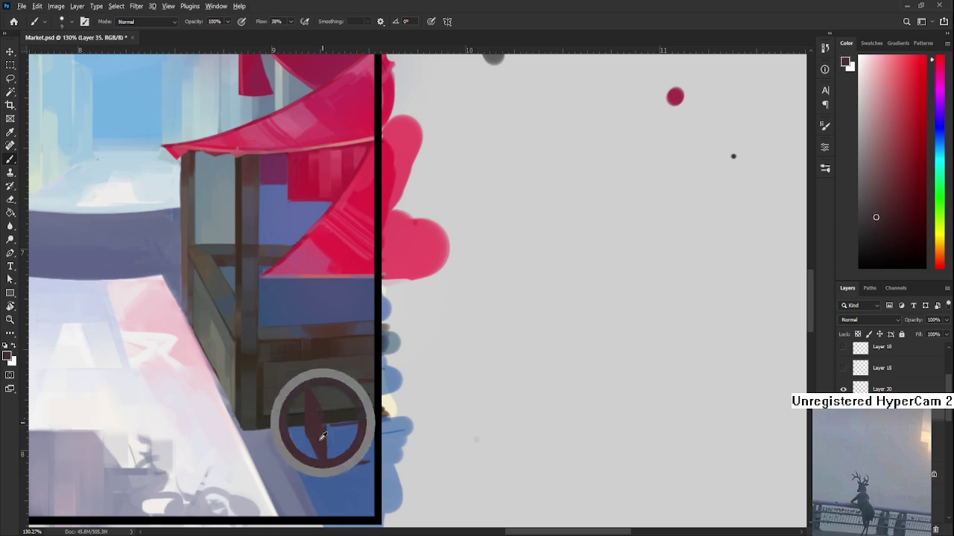
pyautogui.moveTo(322, 456)
pyautogui.mouseDown()
pyautogui.moveTo(326, 432)
pyautogui.moveTo(330, 462)
pyautogui.mouseUp()
pyautogui.press('e')
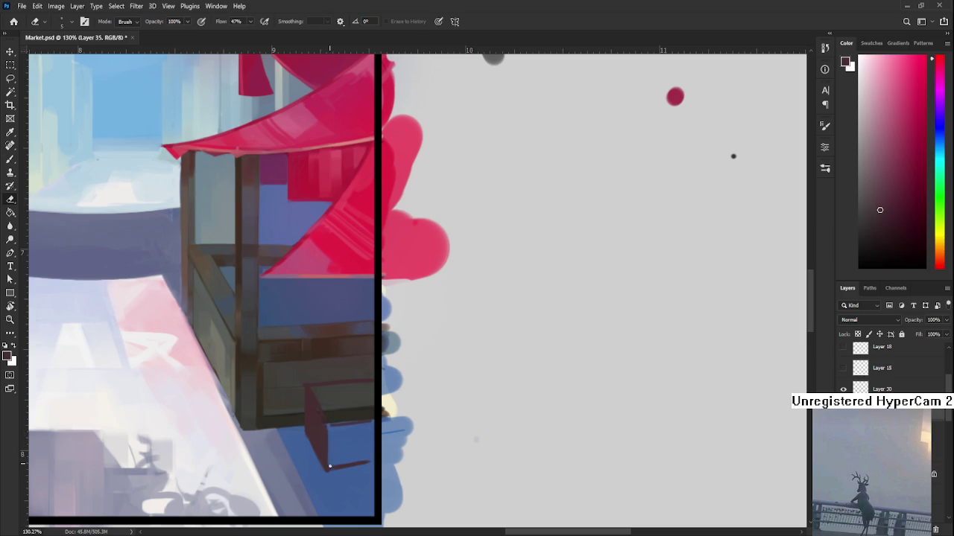
pyautogui.moveTo(326, 442); pyautogui.dragTo(299, 443)
pyautogui.press('b')
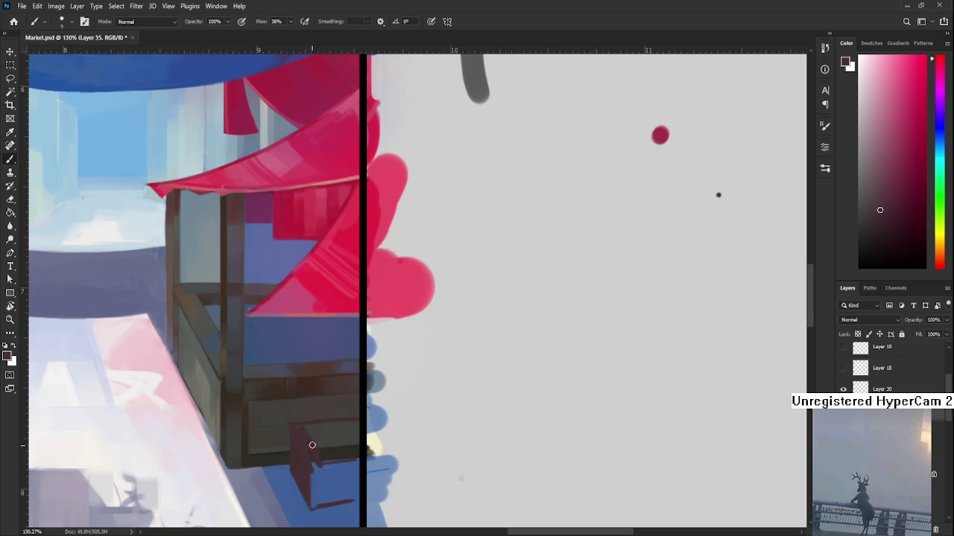
pyautogui.moveTo(308, 429)
pyautogui.mouseDown()
pyautogui.moveTo(353, 432)
pyautogui.moveTo(356, 422)
pyautogui.mouseUp()
pyautogui.hotkey('ctrl', 'z')
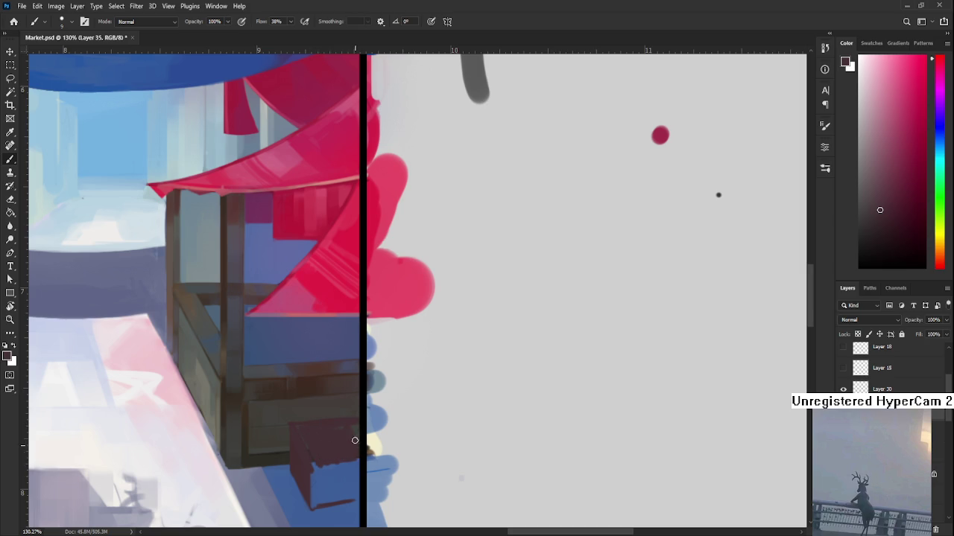
# Step: Fill the crate's front face dark red and erase its left edge clean
pyautogui.moveTo(333, 445); pyautogui.dragTo(338, 394)
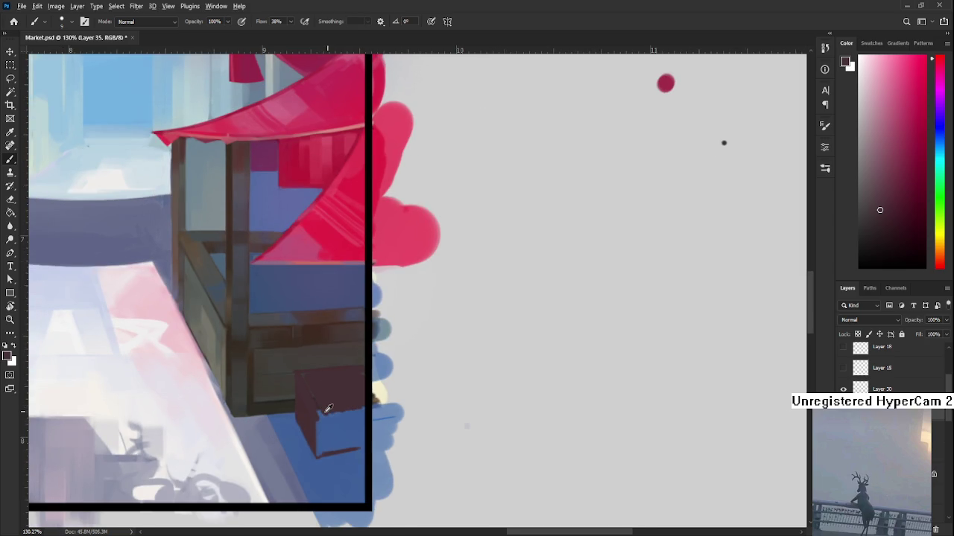
pyautogui.moveTo(322, 427)
pyautogui.mouseDown()
pyautogui.moveTo(336, 449)
pyautogui.moveTo(325, 444)
pyautogui.moveTo(346, 443)
pyautogui.moveTo(358, 414)
pyautogui.moveTo(364, 446)
pyautogui.moveTo(362, 430)
pyautogui.moveTo(356, 446)
pyautogui.mouseUp()
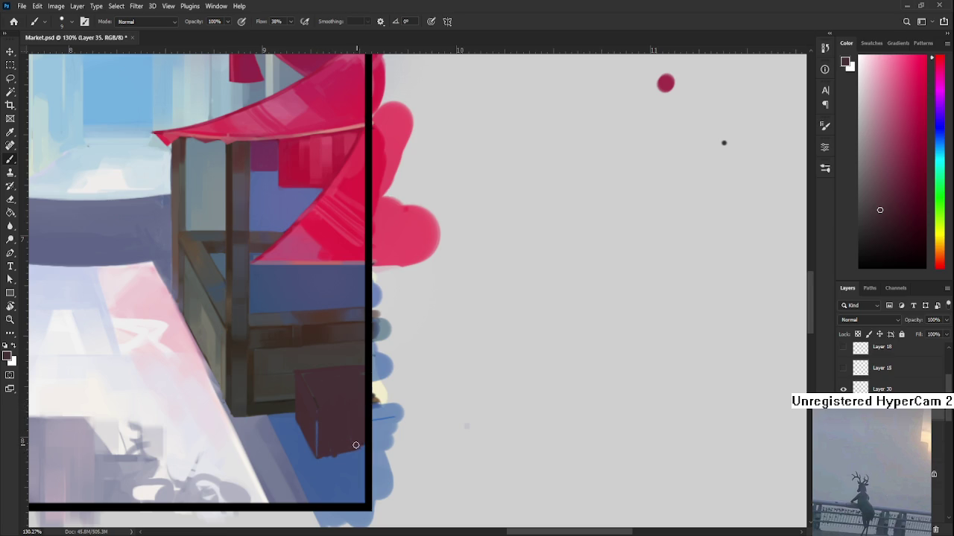
pyautogui.press('r')
pyautogui.moveTo(402, 422)
pyautogui.mouseDown()
pyautogui.moveTo(325, 366)
pyautogui.moveTo(401, 423)
pyautogui.mouseUp()
pyautogui.press('e')
pyautogui.moveTo(313, 340); pyautogui.dragTo(327, 380)
pyautogui.press('b')
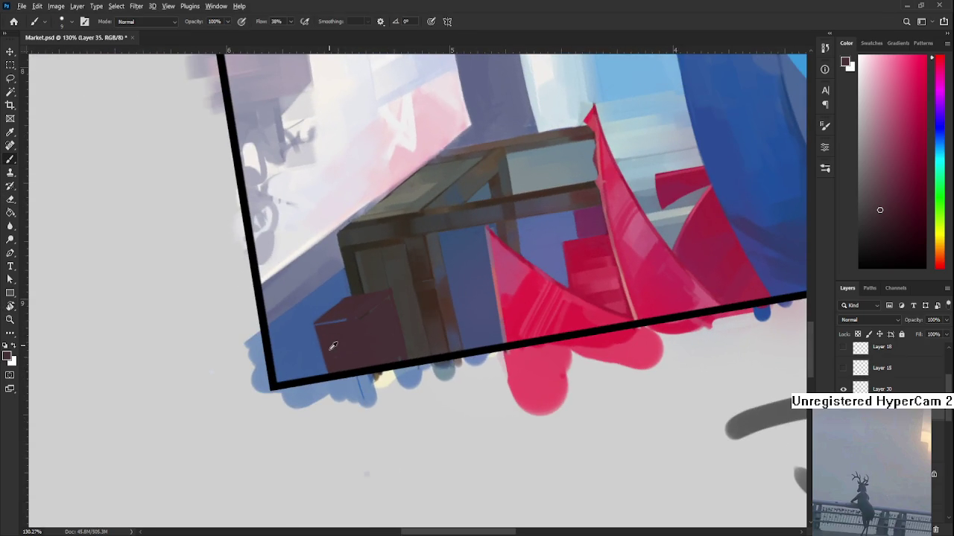
pyautogui.press('e')
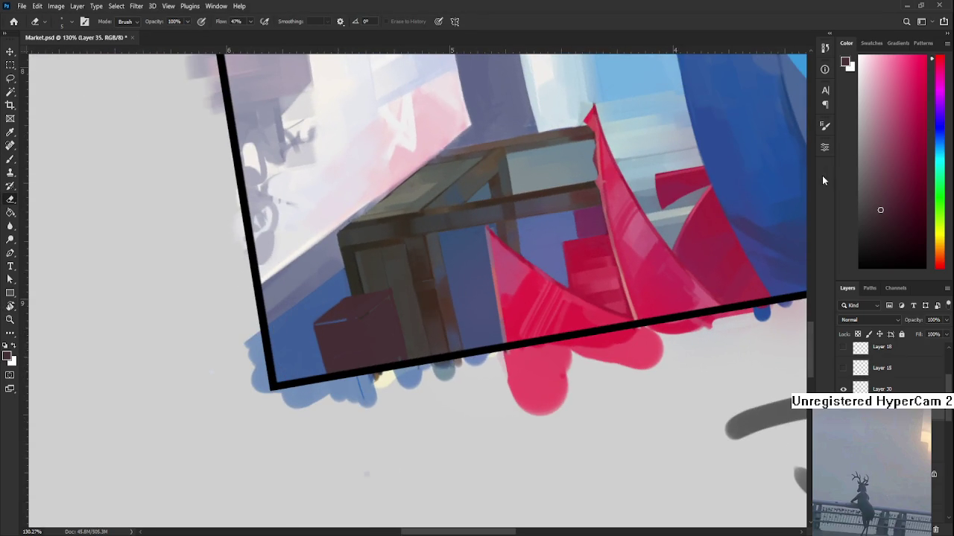
pyautogui.moveTo(827, 167); pyautogui.dragTo(825, 172)
pyautogui.press('b')
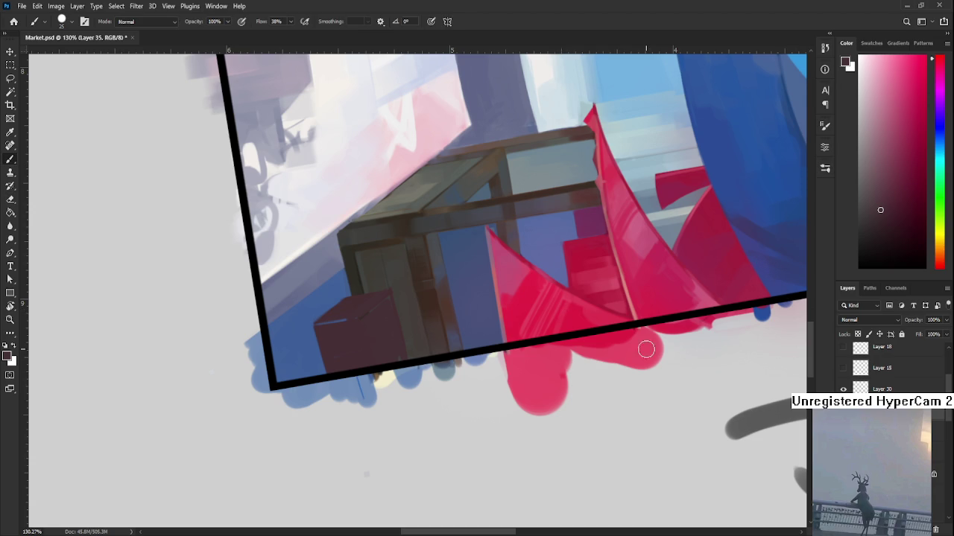
pyautogui.scroll(-3, 643, 345)
pyautogui.press('r')
pyautogui.moveTo(621, 477)
pyautogui.mouseDown()
pyautogui.moveTo(669, 409)
pyautogui.moveTo(591, 181)
pyautogui.mouseUp()
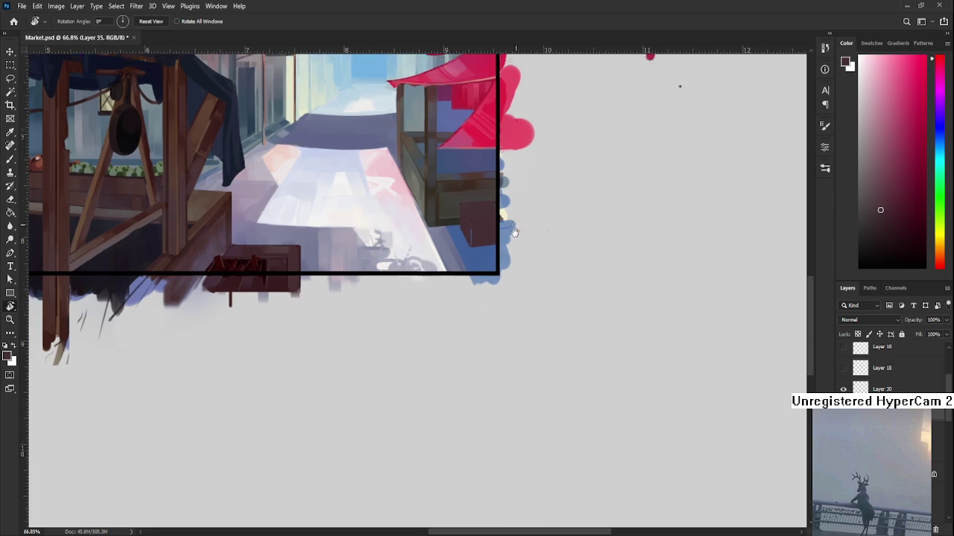
# Step: Sample dark brown from the stall wood and dark red from the crate
pyautogui.scroll(3, 507, 357)
pyautogui.scroll(1, 447, 391)
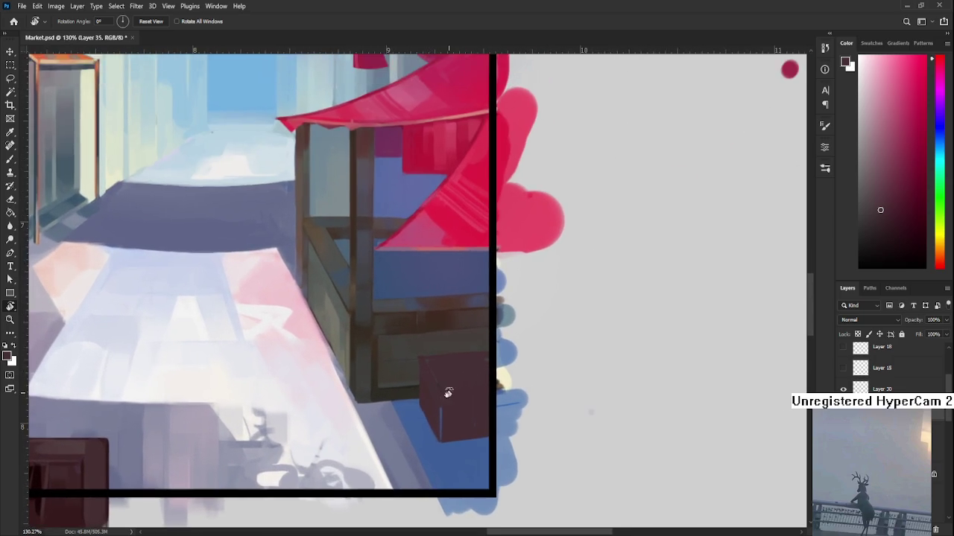
pyautogui.press('b')
pyautogui.scroll(1, 398, 355)
pyautogui.keyDown('alt'); pyautogui.click(365, 345); pyautogui.keyUp('alt')
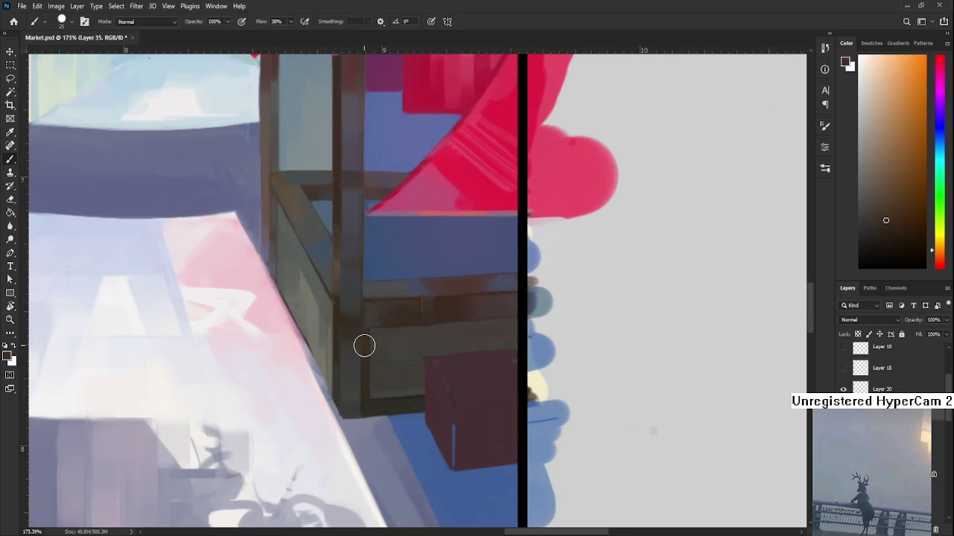
pyautogui.scroll(-3, 364, 345)
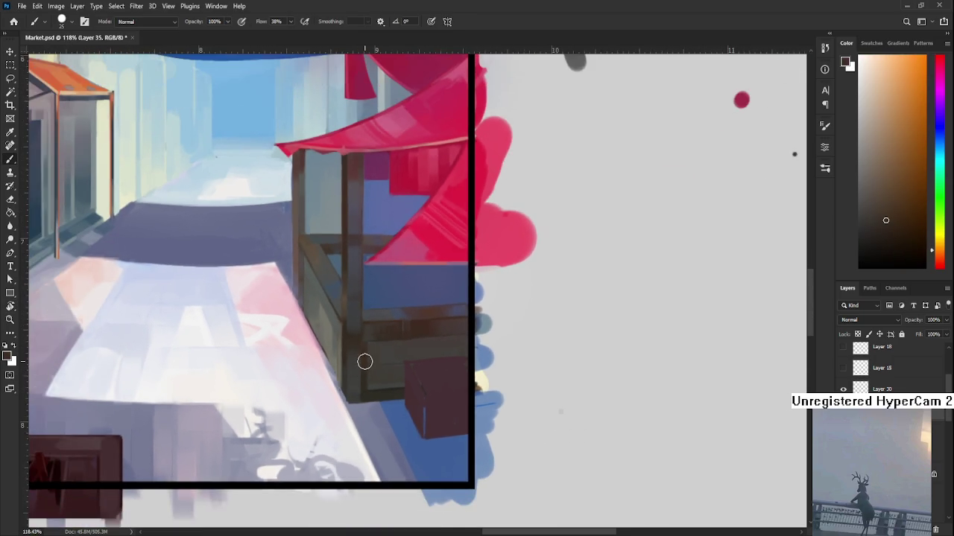
pyautogui.moveTo(368, 375)
pyautogui.mouseDown()
pyautogui.moveTo(366, 421)
pyautogui.moveTo(358, 373)
pyautogui.moveTo(368, 323)
pyautogui.moveTo(347, 348)
pyautogui.mouseUp()
pyautogui.scroll(2, 386, 380)
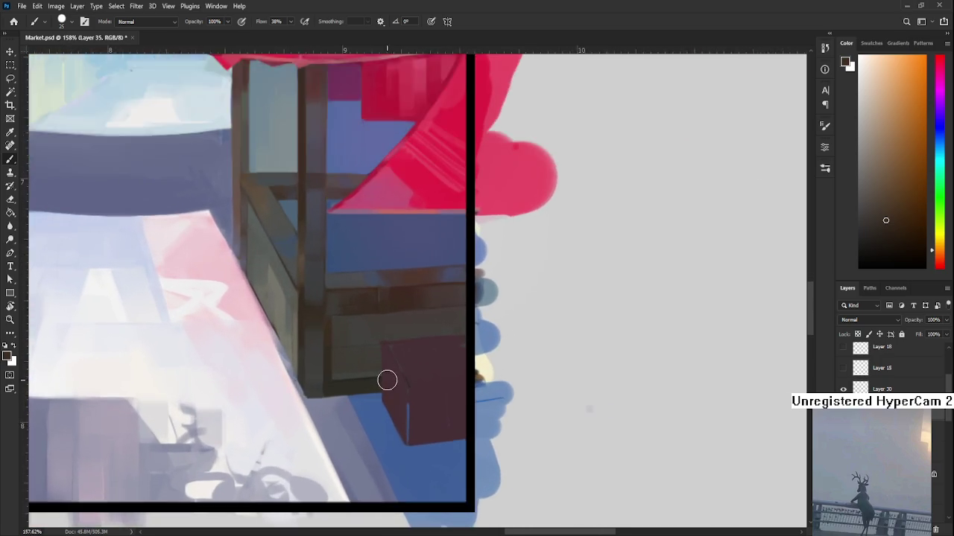
pyautogui.scroll(1, 411, 380)
pyautogui.keyDown('alt'); pyautogui.click(412, 380); pyautogui.keyUp('alt')
# Step: With a smaller brush, outline the crate's left edge, undoing the top and bottom strokes
pyautogui.moveTo(566, 366); pyautogui.dragTo(565, 363)
pyautogui.scroll(-2, 555, 350)
pyautogui.scroll(-1, 539, 333)
pyautogui.hscroll(2, 522, 343)
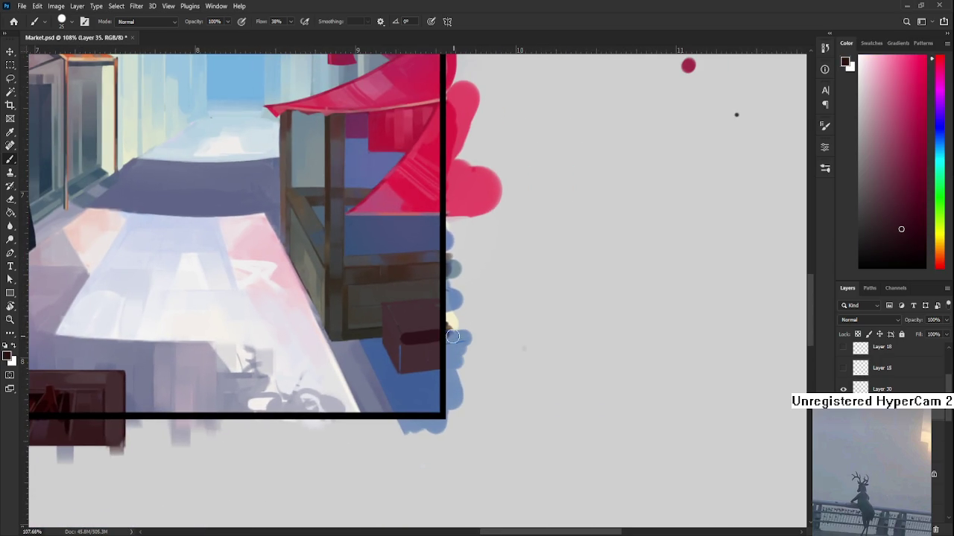
pyautogui.moveTo(406, 336)
pyautogui.mouseDown()
pyautogui.moveTo(460, 334)
pyautogui.moveTo(450, 331)
pyautogui.mouseUp()
pyautogui.hotkey('ctrl', 'z')
pyautogui.hotkey('ctrl', 'z')
pyautogui.press('[')
pyautogui.press('[')
pyautogui.press('[')
pyautogui.moveTo(403, 334); pyautogui.dragTo(405, 364)
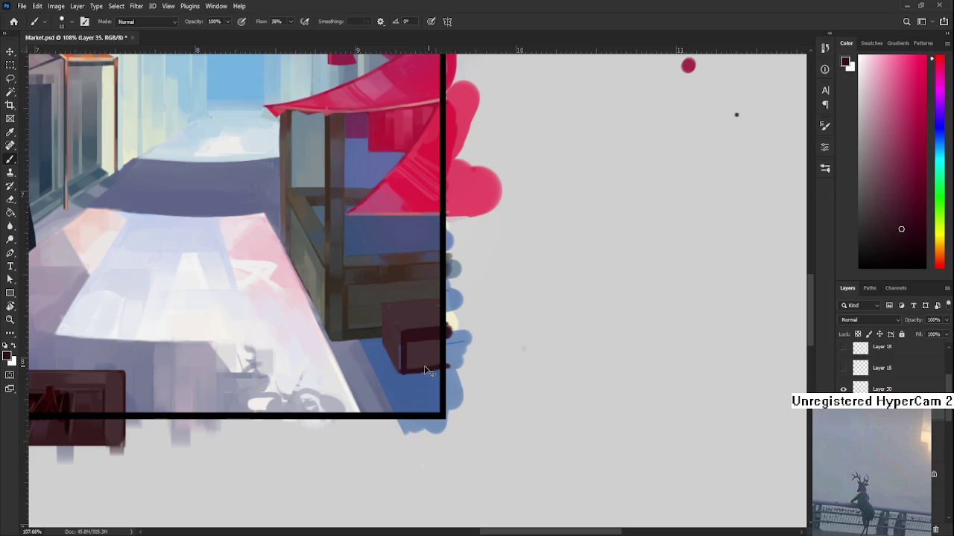
pyautogui.moveTo(408, 372); pyautogui.dragTo(451, 367)
pyautogui.hotkey('ctrl', 'z')
# Step: Sample crate shades and darken the edges of its front face
pyautogui.scroll(2, 413, 391)
pyautogui.keyDown('alt'); pyautogui.click(395, 363); pyautogui.keyUp('alt')
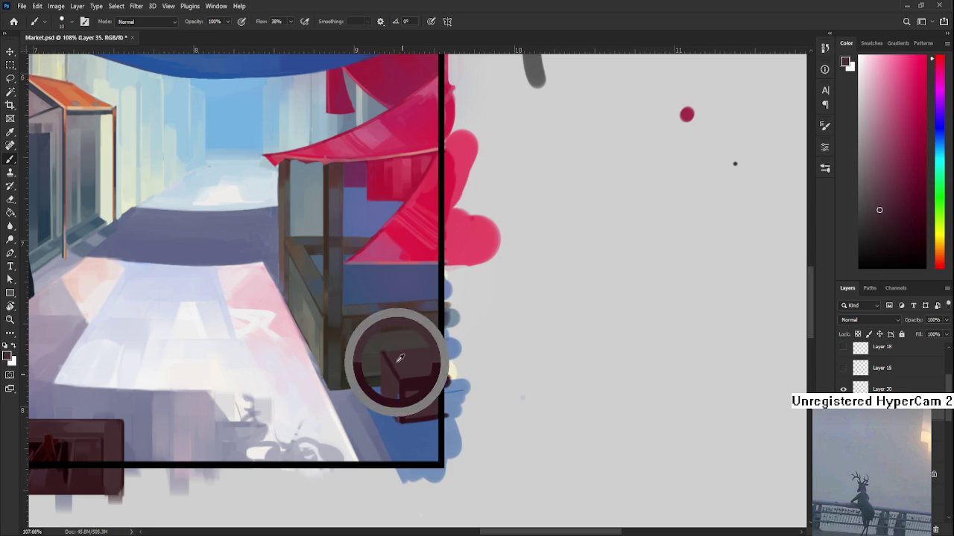
pyautogui.keyDown('alt'); pyautogui.click(421, 393); pyautogui.keyUp('alt')
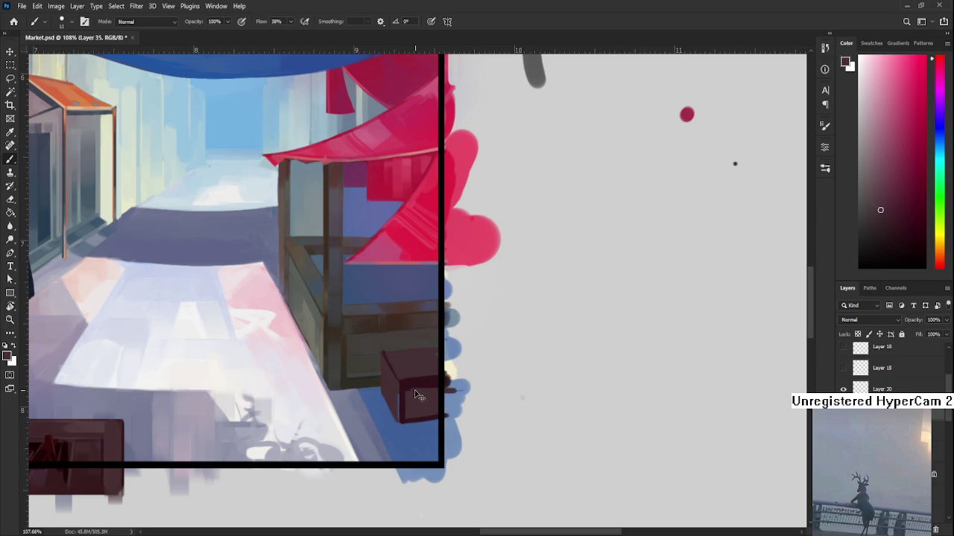
pyautogui.moveTo(402, 414); pyautogui.dragTo(438, 384)
pyautogui.keyDown('alt'); pyautogui.click(400, 389); pyautogui.keyUp('alt')
pyautogui.scroll(1, 345, 436)
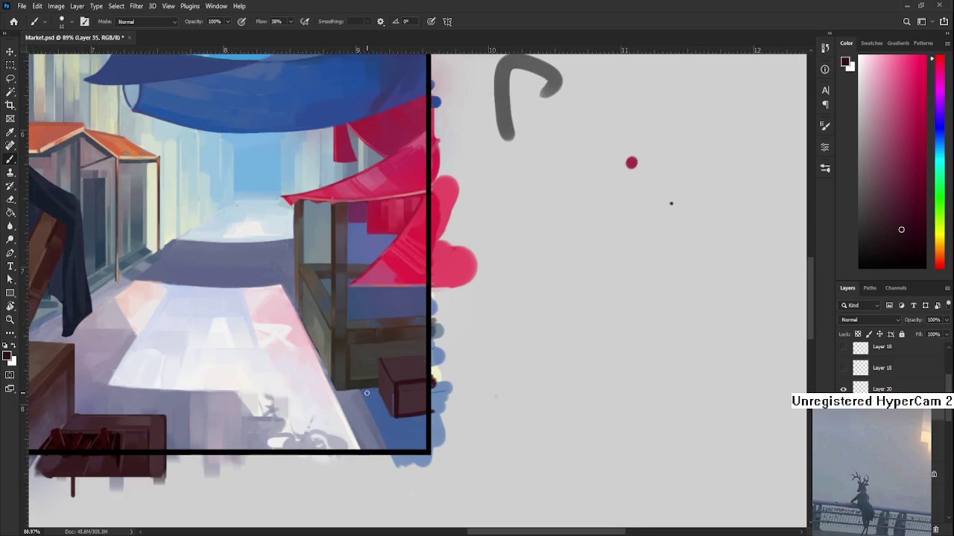
# Step: Darken the crate's top edge, front edge and left side face with a larger brush
pyautogui.moveTo(403, 381); pyautogui.dragTo(368, 345)
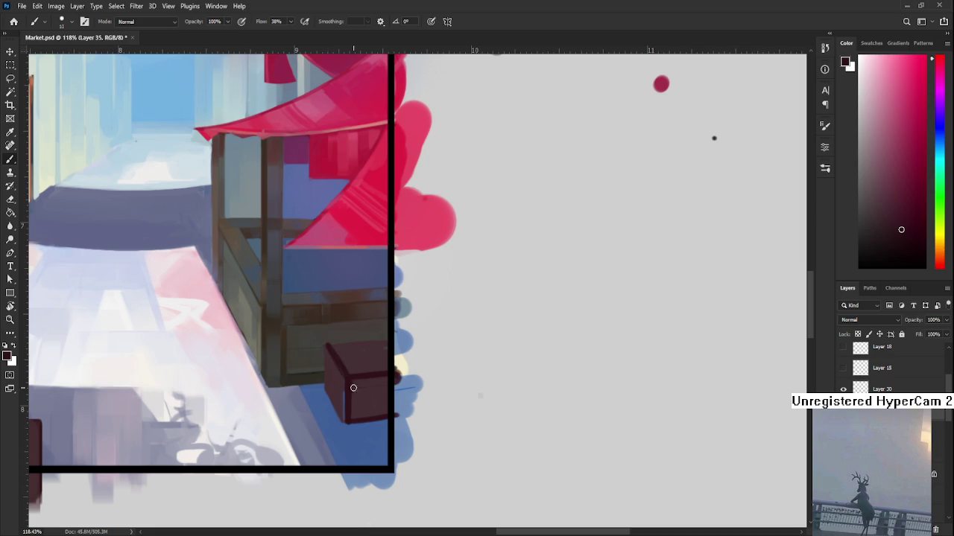
pyautogui.press('r')
pyautogui.moveTo(330, 387)
pyautogui.mouseDown()
pyautogui.moveTo(340, 393)
pyautogui.moveTo(319, 379)
pyautogui.moveTo(345, 427)
pyautogui.mouseUp()
pyautogui.press('b')
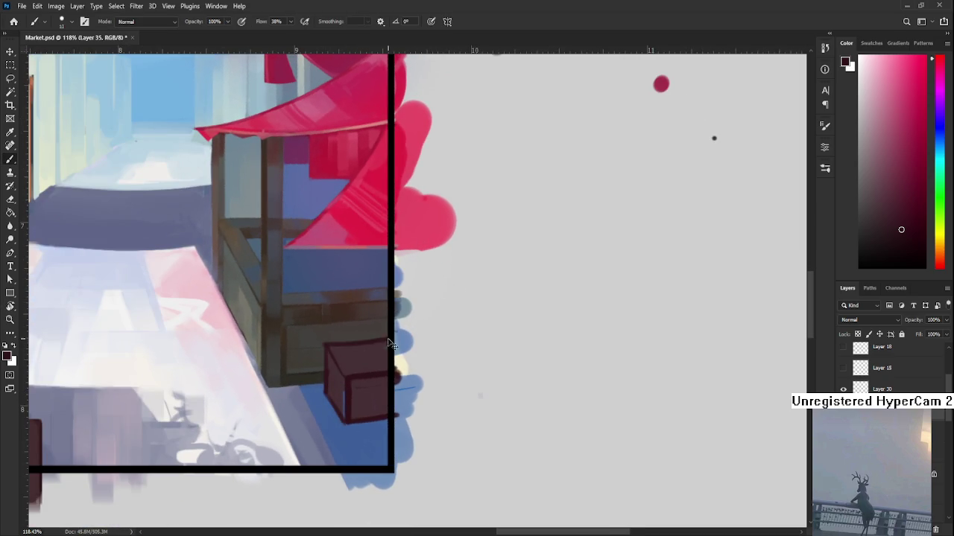
pyautogui.moveTo(330, 342)
pyautogui.mouseDown()
pyautogui.moveTo(386, 342)
pyautogui.moveTo(403, 363)
pyautogui.mouseUp()
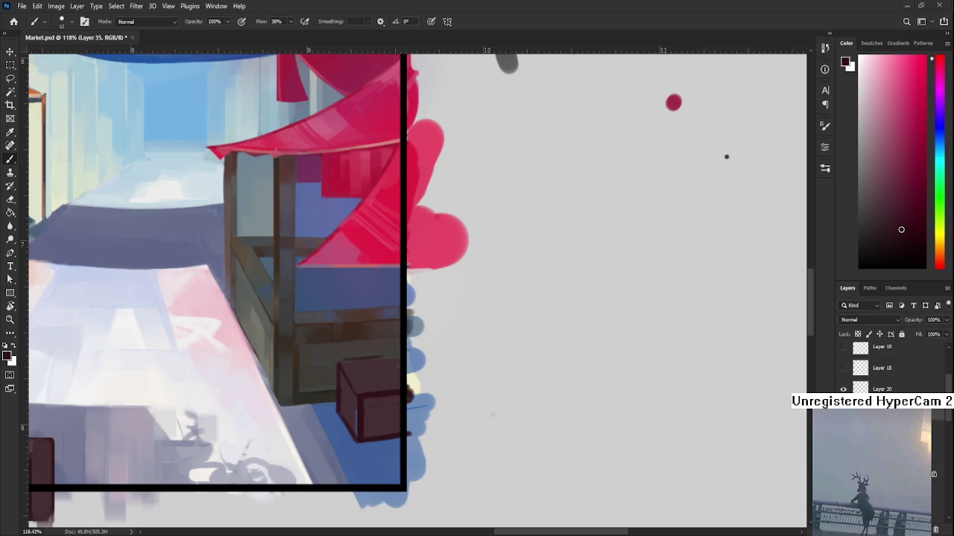
pyautogui.scroll(1, 416, 411)
pyautogui.scroll(1, 372, 339)
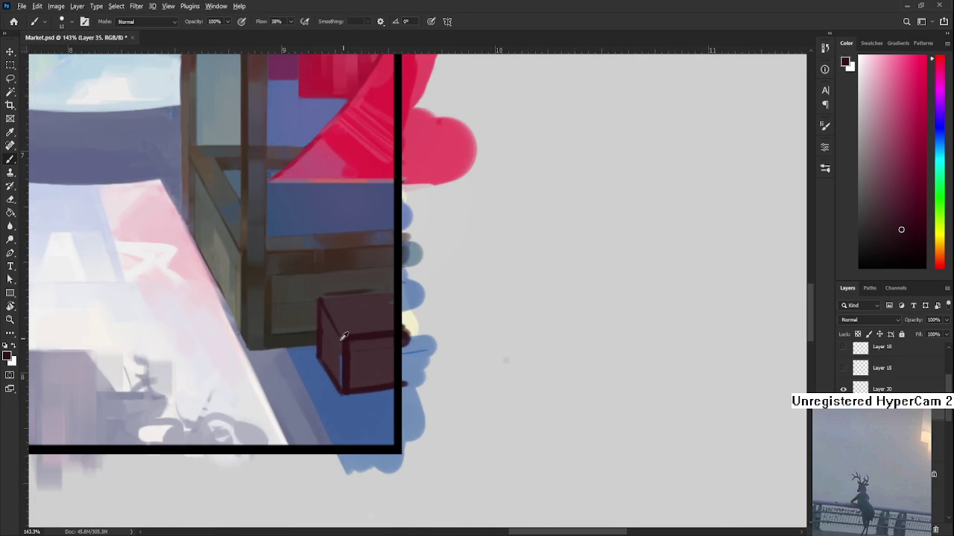
pyautogui.moveTo(344, 346); pyautogui.dragTo(345, 380)
pyautogui.press(']')
pyautogui.press(']')
pyautogui.press(']')
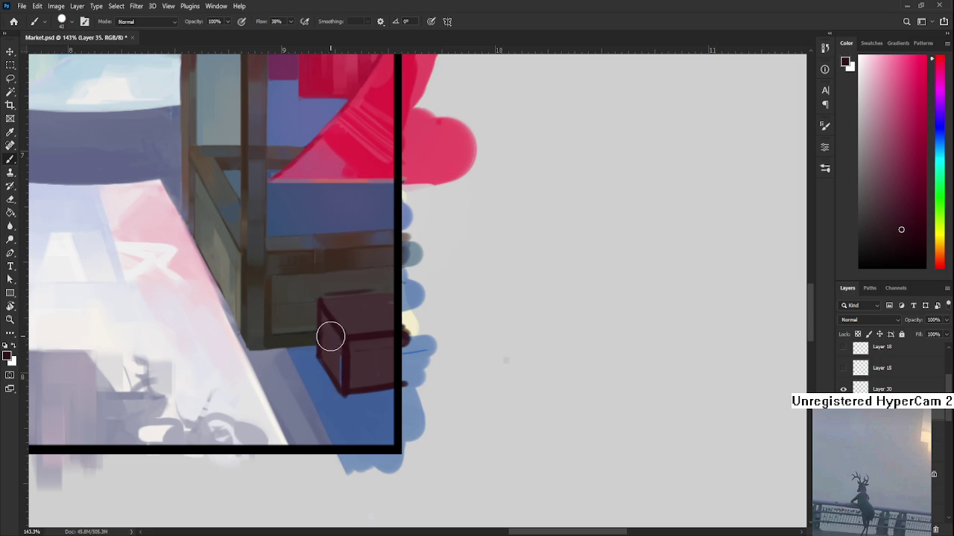
pyautogui.moveTo(332, 334)
pyautogui.mouseDown()
pyautogui.moveTo(335, 347)
pyautogui.moveTo(324, 317)
pyautogui.moveTo(341, 366)
pyautogui.mouseUp()
# Step: Paint the crate's top face darker, then add a lighter maroon patch on top
pyautogui.keyDown('alt'); pyautogui.click(339, 365); pyautogui.keyUp('alt')
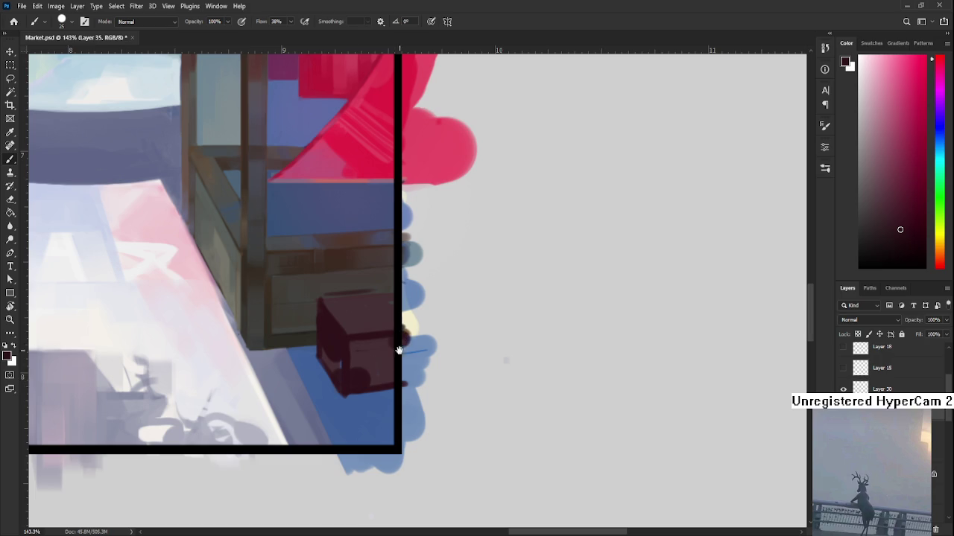
pyautogui.scroll(1, 400, 336)
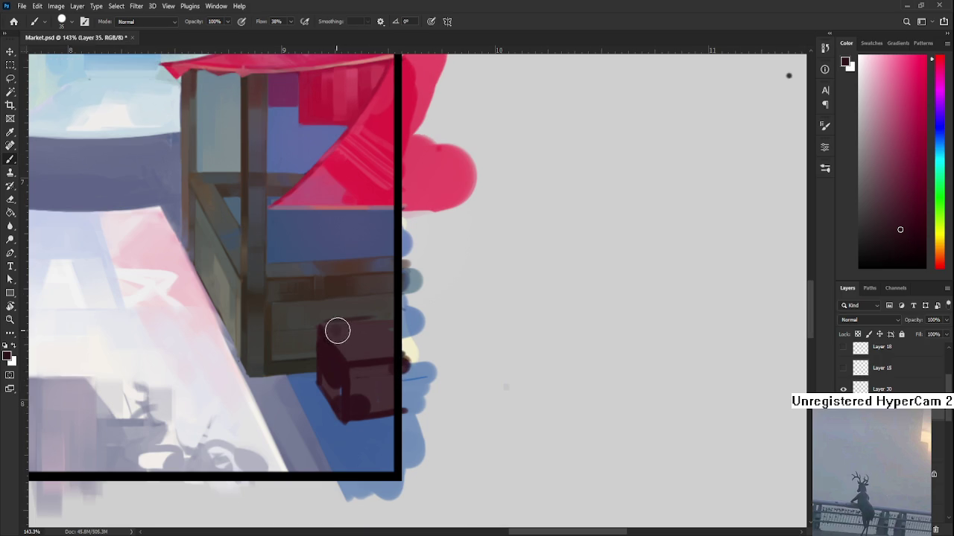
pyautogui.moveTo(339, 332); pyautogui.dragTo(384, 328)
pyautogui.keyDown('alt'); pyautogui.click(377, 349); pyautogui.keyUp('alt')
pyautogui.keyDown('alt'); pyautogui.click(375, 330); pyautogui.keyUp('alt')
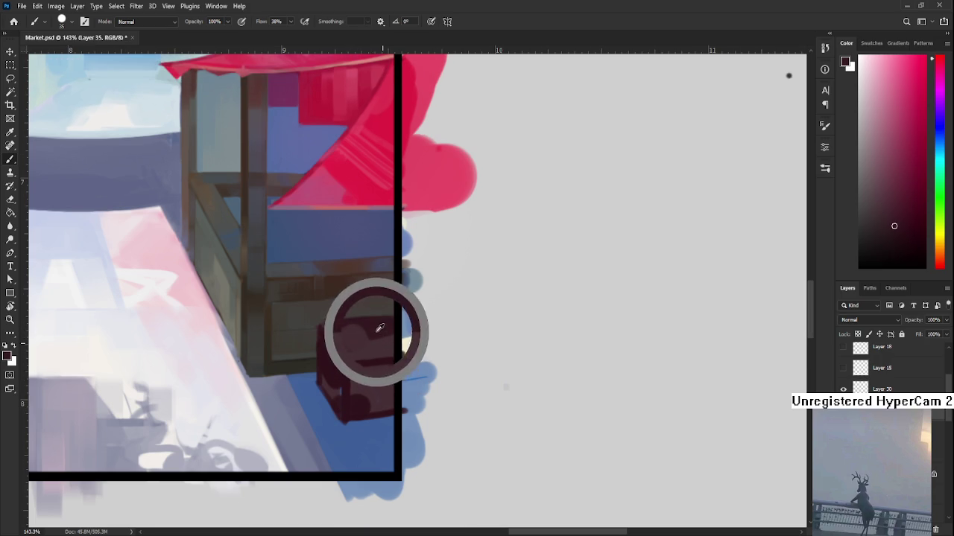
pyautogui.scroll(1, 379, 362)
pyautogui.moveTo(397, 363); pyautogui.dragTo(383, 339)
pyautogui.keyDown('alt'); pyautogui.click(383, 334); pyautogui.keyUp('alt')
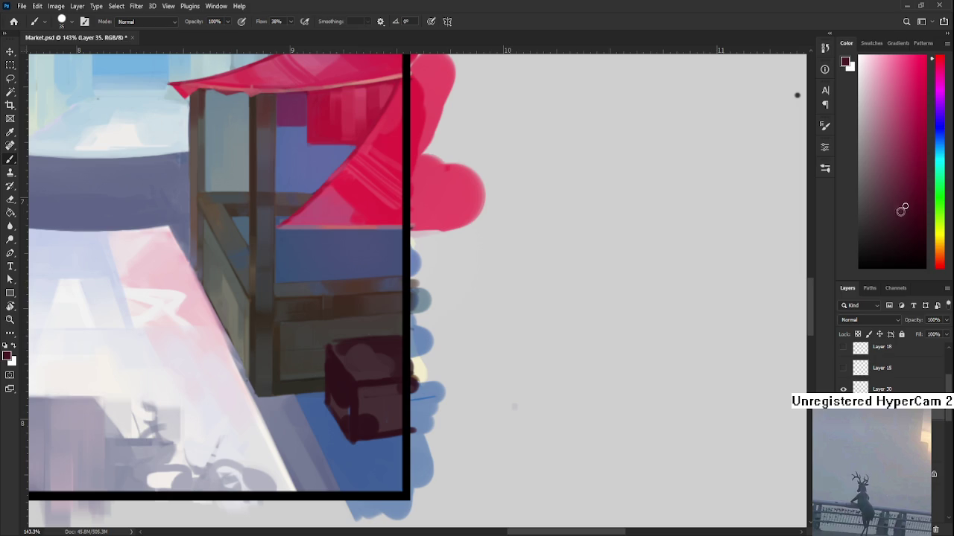
pyautogui.keyDown('alt'); pyautogui.click(379, 362); pyautogui.keyUp('alt')
pyautogui.moveTo(379, 362); pyautogui.dragTo(390, 347)
# Step: Sample several darker maroons from the crate and revert to a flat lighter lid
pyautogui.keyDown('alt'); pyautogui.click(344, 386); pyautogui.keyUp('alt')
pyautogui.keyDown('alt'); pyautogui.click(337, 384); pyautogui.keyUp('alt')
pyautogui.keyDown('alt'); pyautogui.click(373, 392); pyautogui.keyUp('alt')
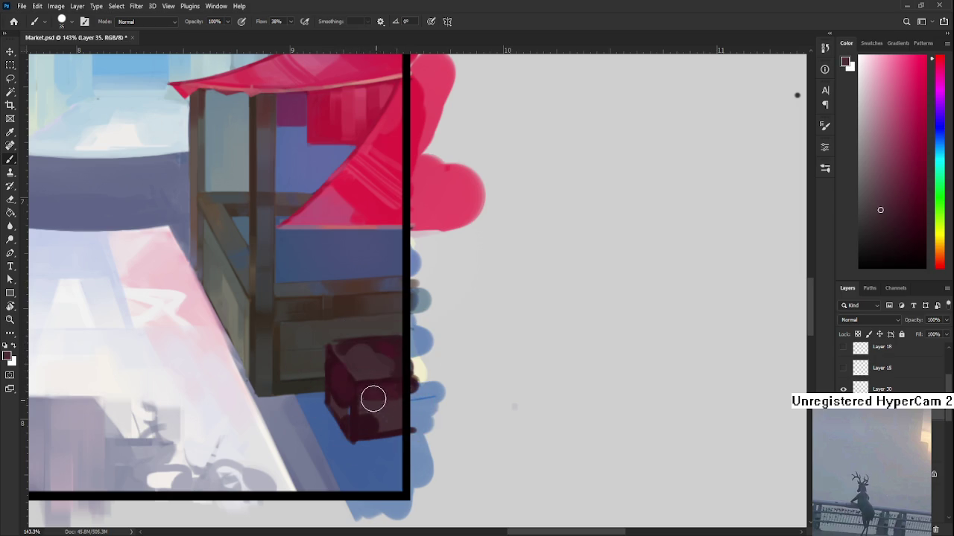
pyautogui.keyDown('alt'); pyautogui.click(393, 366); pyautogui.keyUp('alt')
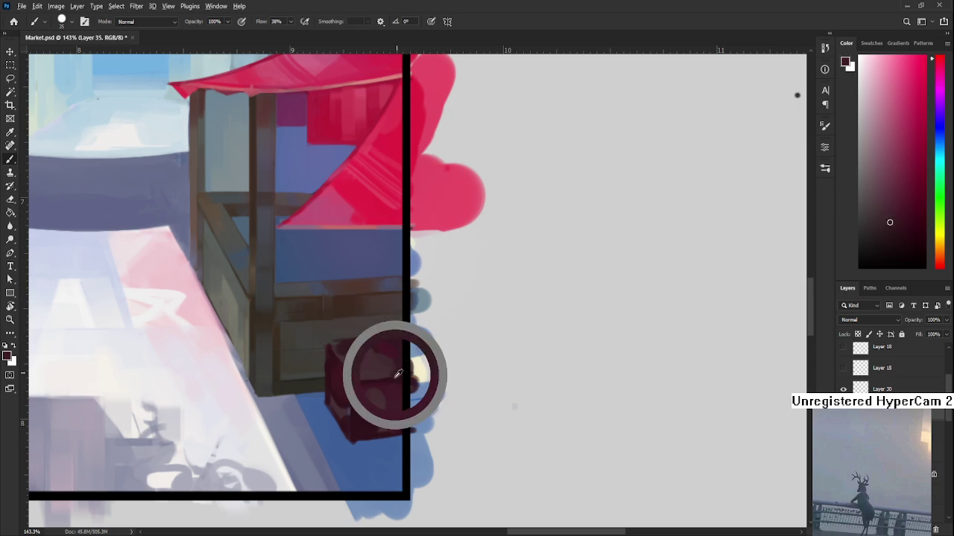
pyautogui.keyDown('alt'); pyautogui.click(336, 362); pyautogui.keyUp('alt')
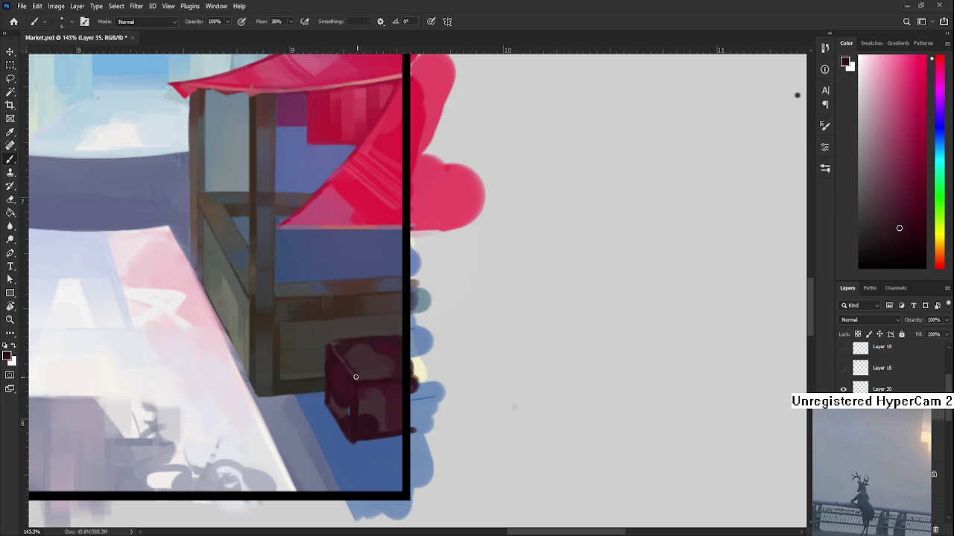
pyautogui.hotkey('ctrl', 'z')
# Step: Sample the crate's colours and add a light highlight on its left edge
pyautogui.keyDown('alt'); pyautogui.click(387, 358); pyautogui.keyUp('alt')
pyautogui.keyDown('alt'); pyautogui.click(375, 343); pyautogui.keyUp('alt')
pyautogui.scroll(-3, 387, 321)
pyautogui.scroll(-2, 388, 321)
pyautogui.scroll(3, 376, 336)
pyautogui.scroll(3, 365, 353)
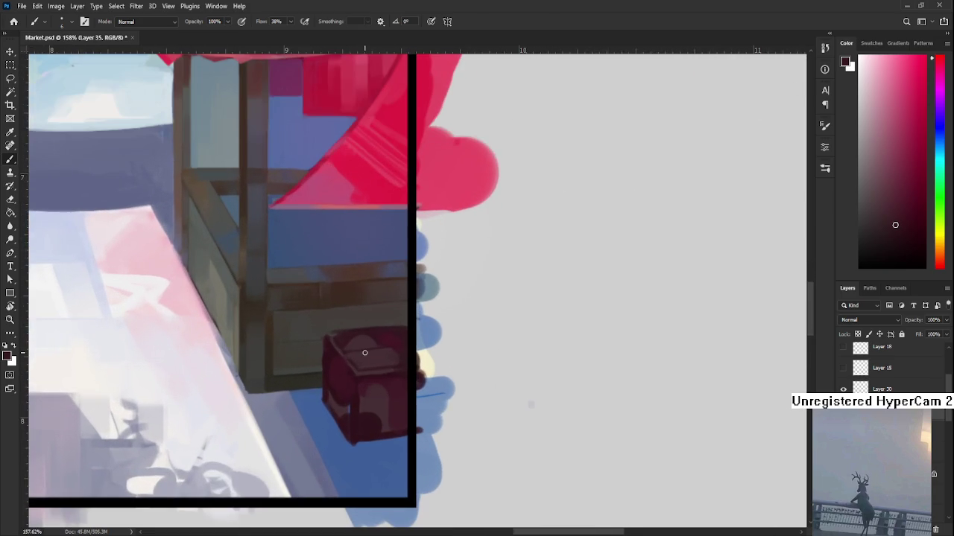
pyautogui.keyDown('alt'); pyautogui.click(361, 386); pyautogui.keyUp('alt')
pyautogui.moveTo(348, 403)
pyautogui.mouseDown()
pyautogui.moveTo(348, 414)
pyautogui.moveTo(344, 405)
pyautogui.mouseUp()
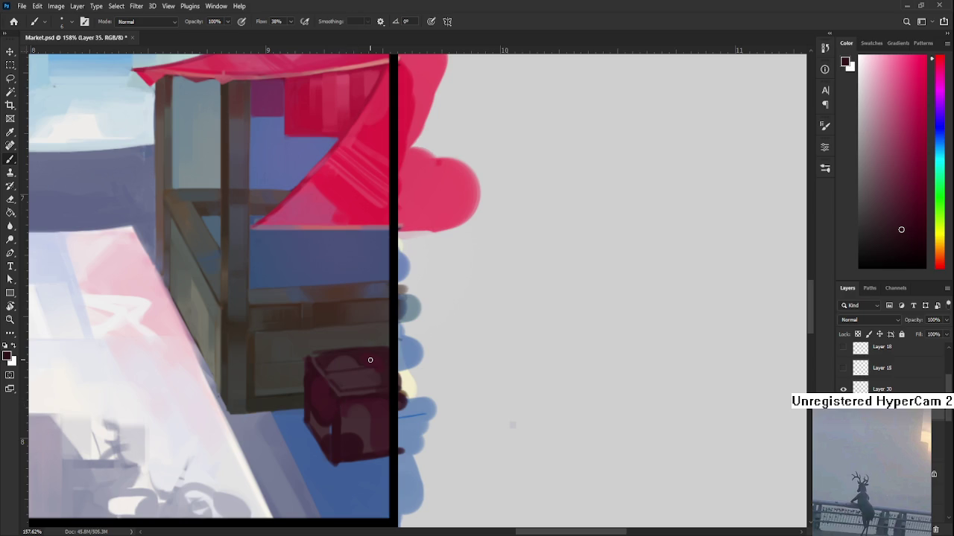
pyautogui.scroll(-4, 370, 360)
# Step: Zoom out to the whole painting and switch the brush colour to black
pyautogui.scroll(-4, 418, 350)
pyautogui.scroll(-2, 488, 333)
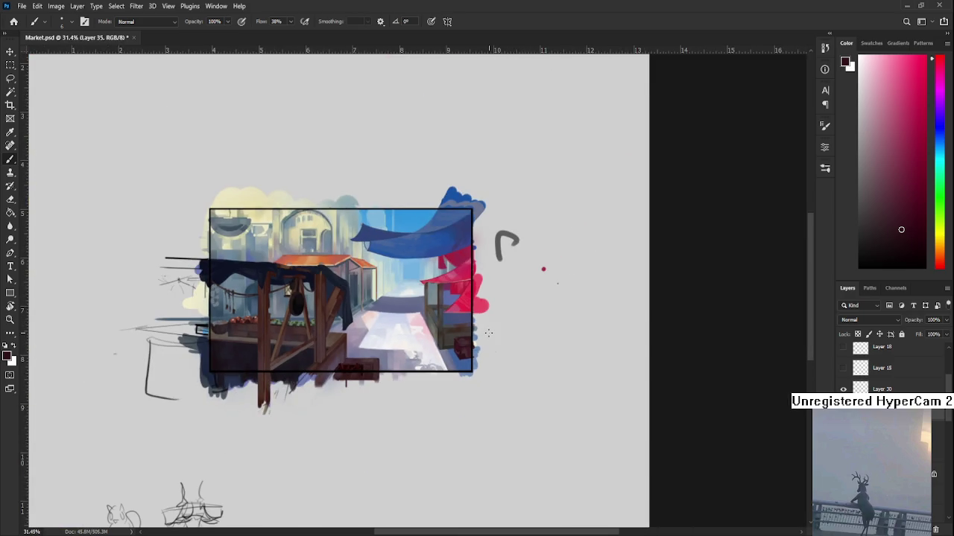
pyautogui.scroll(-2, 488, 321)
pyautogui.scroll(2, 489, 322)
pyautogui.moveTo(489, 322); pyautogui.dragTo(430, 371)
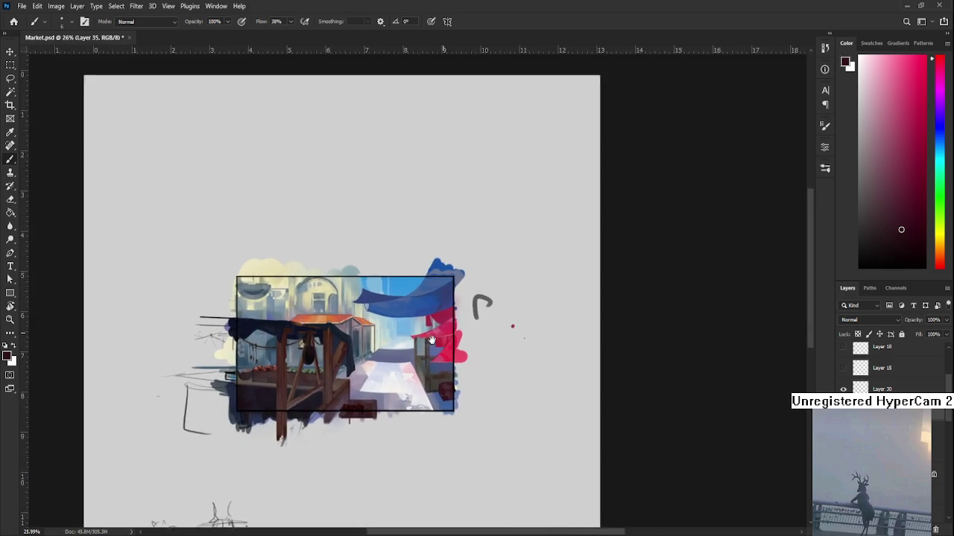
pyautogui.scroll(-1, 365, 320)
pyautogui.scroll(-1, 365, 321)
pyautogui.scroll(1, 484, 298)
pyautogui.moveTo(526, 183); pyautogui.dragTo(432, 260)
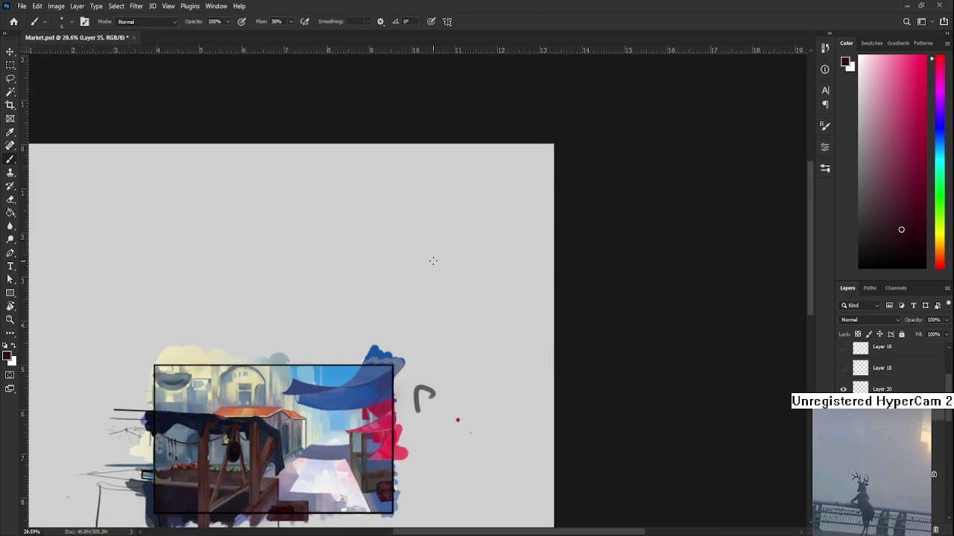
pyautogui.scroll(3, 432, 260)
pyautogui.moveTo(885, 268); pyautogui.dragTo(819, 310)
pyautogui.moveTo(488, 234); pyautogui.dragTo(383, 251)
pyautogui.hotkey('ctrl', 'z')
# Step: Draw rough circles below and above the painting, redrawing the shaky ones
pyautogui.scroll(-1, 397, 276)
pyautogui.scroll(-3, 398, 276)
pyautogui.scroll(-1, 413, 249)
pyautogui.scroll(-1, 431, 220)
pyautogui.scroll(2, 432, 221)
pyautogui.scroll(-1, 432, 221)
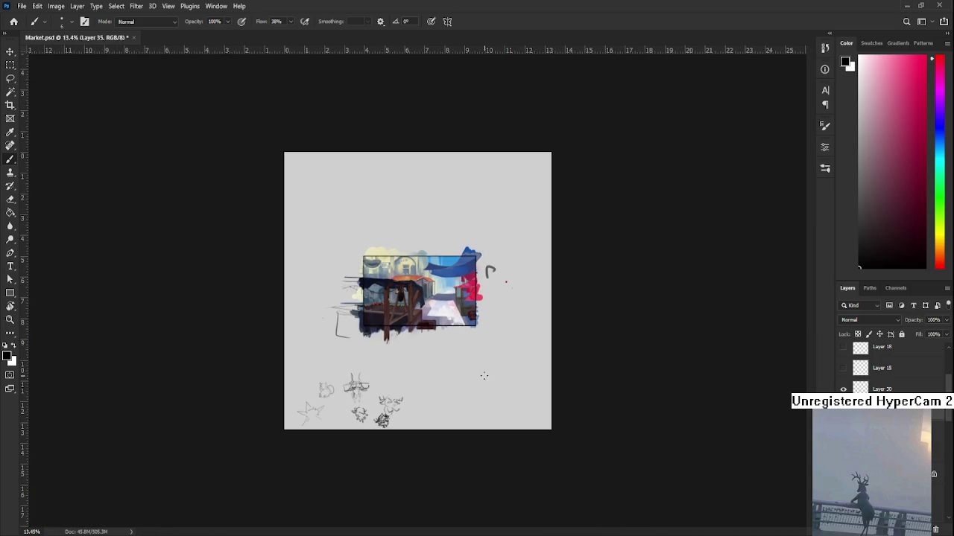
pyautogui.moveTo(455, 369); pyautogui.dragTo(471, 362)
pyautogui.hotkey('ctrl', 'z')
pyautogui.hotkey('ctrl', 'z')
pyautogui.moveTo(407, 216); pyautogui.dragTo(363, 216)
pyautogui.hotkey('ctrl', 'z')
pyautogui.moveTo(405, 371)
pyautogui.mouseDown()
pyautogui.moveTo(422, 377)
pyautogui.moveTo(404, 384)
pyautogui.moveTo(427, 379)
pyautogui.moveTo(432, 395)
pyautogui.moveTo(438, 386)
pyautogui.mouseUp()
pyautogui.hotkey('ctrl', 'z')
pyautogui.hotkey('ctrl', 'z')
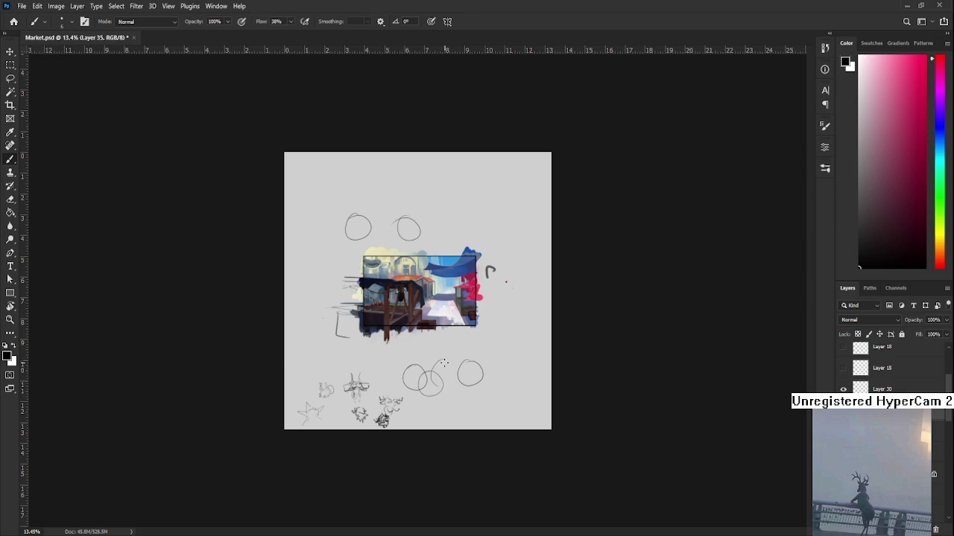
# Step: Draw C-shaped arcs left of the painting, undoing the last one
pyautogui.moveTo(320, 324); pyautogui.dragTo(318, 350)
pyautogui.moveTo(328, 260)
pyautogui.mouseDown()
pyautogui.moveTo(322, 284)
pyautogui.moveTo(341, 280)
pyautogui.mouseUp()
pyautogui.hotkey('ctrl', 'z')
pyautogui.hotkey('ctrl', 'z')
# Step: Lasso and delete the scratch arcs left of the painting
pyautogui.press('l')
pyautogui.moveTo(328, 355); pyautogui.dragTo(350, 369)
pyautogui.press('Delete')
pyautogui.hotkey('ctrl', 'd')
# Step: Delete the two circles above the painting and the circles below it
pyautogui.moveTo(345, 244); pyautogui.dragTo(389, 248)
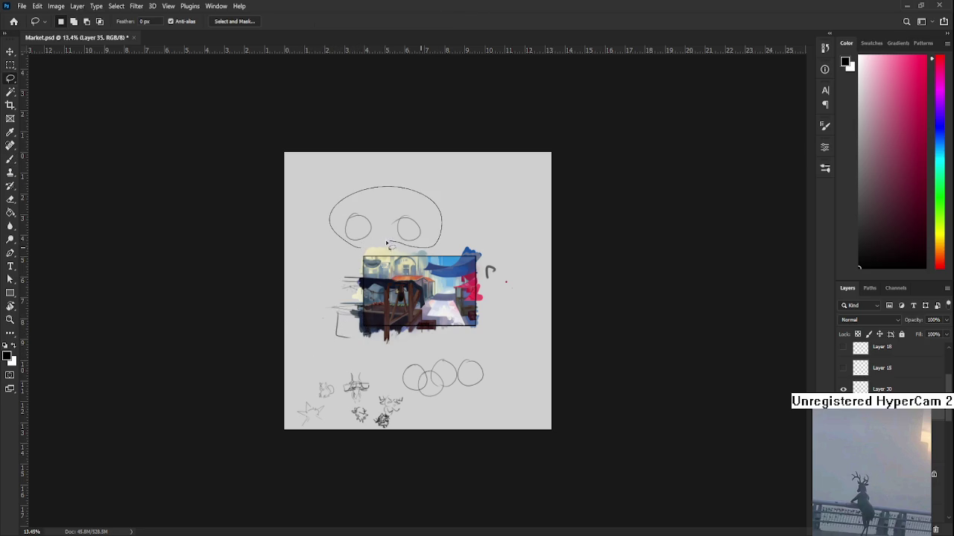
pyautogui.press('Delete')
pyautogui.hotkey('ctrl', 'd')
pyautogui.moveTo(419, 350); pyautogui.dragTo(474, 355)
pyautogui.press('Delete')
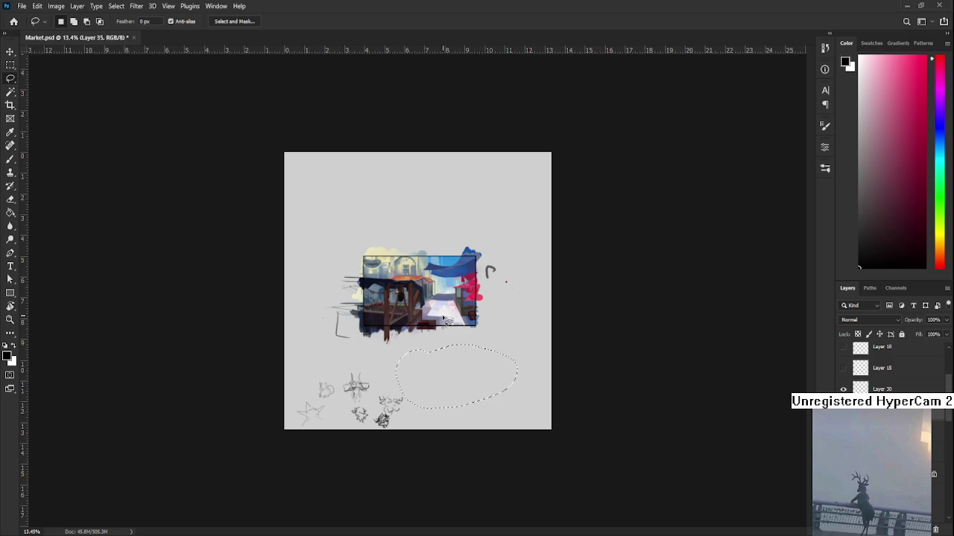
pyautogui.hotkey('ctrl', 'd')
# Step: Zoom back in and pan until the crate area is in view
pyautogui.scroll(1, 445, 337)
pyautogui.scroll(3, 445, 337)
pyautogui.scroll(1, 477, 365)
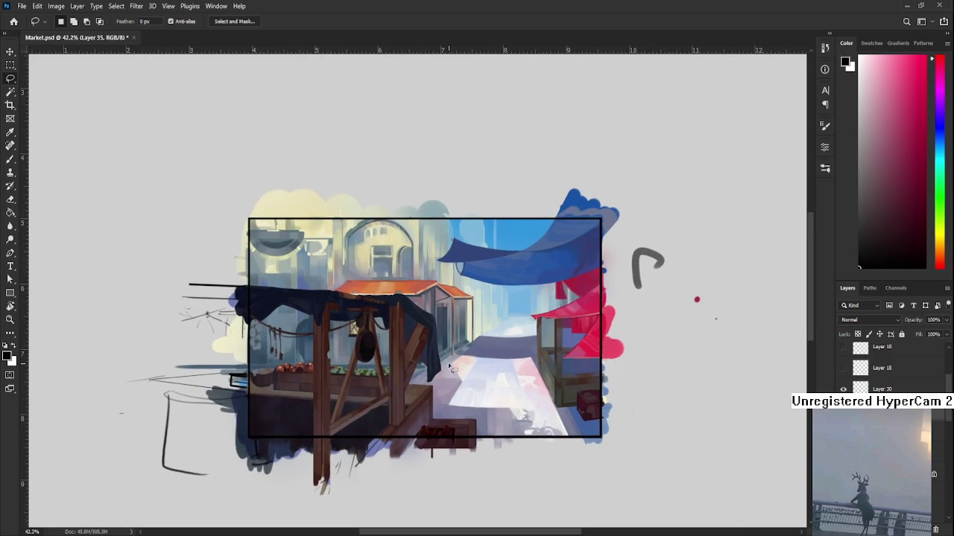
pyautogui.scroll(1, 538, 406)
pyautogui.scroll(1, 537, 407)
pyautogui.moveTo(517, 417); pyautogui.dragTo(457, 415)
pyautogui.scroll(-1, 447, 421)
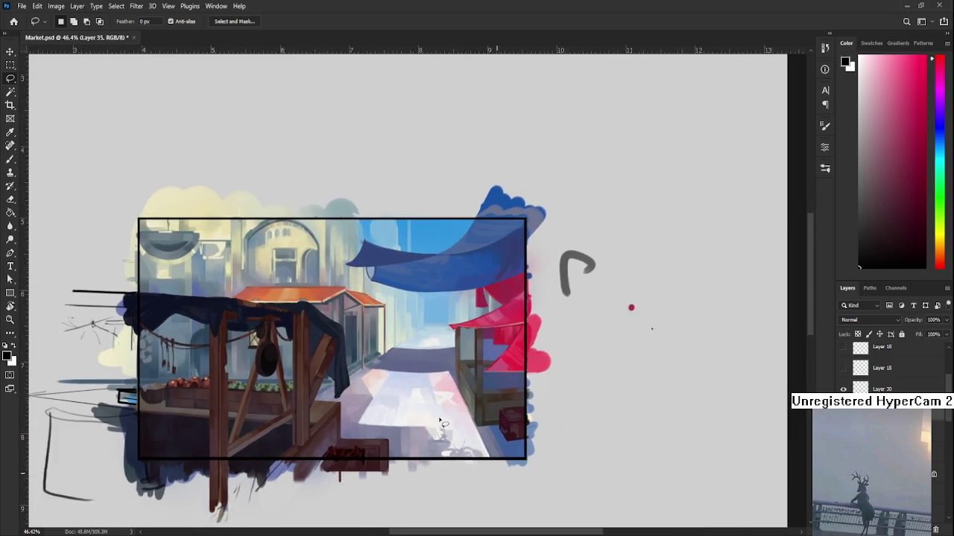
pyautogui.scroll(-1, 441, 421)
pyautogui.scroll(2, 447, 418)
pyautogui.scroll(1, 479, 404)
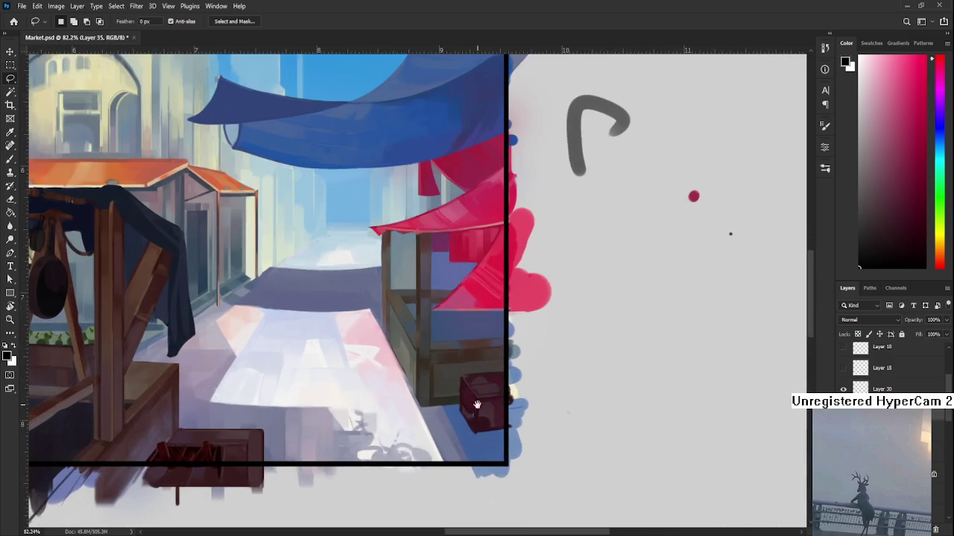
pyautogui.scroll(1, 519, 421)
pyautogui.scroll(-2, 519, 421)
pyautogui.scroll(-1, 519, 419)
pyautogui.scroll(2, 520, 420)
pyautogui.moveTo(520, 418); pyautogui.dragTo(462, 392)
pyautogui.moveTo(495, 420)
pyautogui.mouseDown()
pyautogui.moveTo(431, 387)
pyautogui.moveTo(423, 395)
pyautogui.mouseUp()
# Step: With the Brush active, sample the crate's colour
pyautogui.press('b')
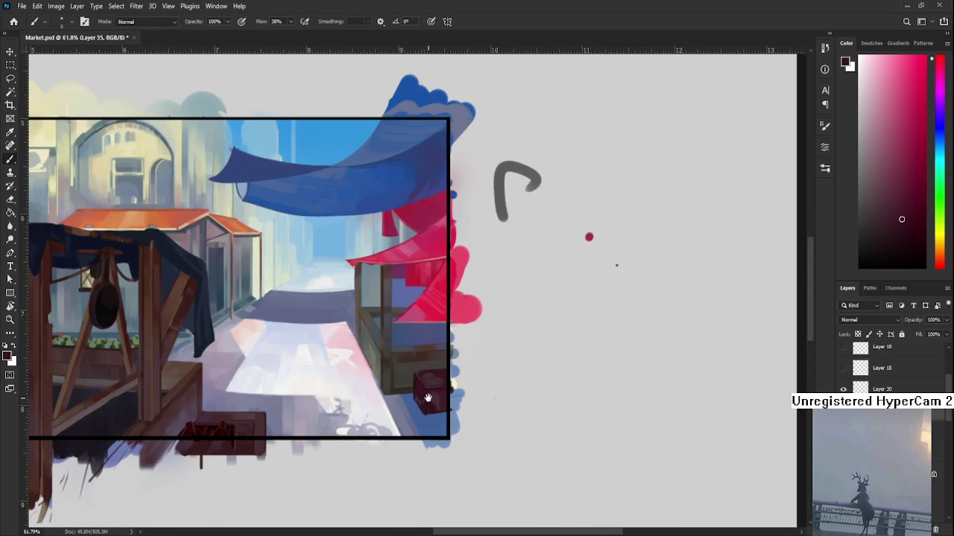
pyautogui.moveTo(427, 398); pyautogui.dragTo(420, 420)
pyautogui.keyDown('alt'); pyautogui.click(411, 401); pyautogui.keyUp('alt')
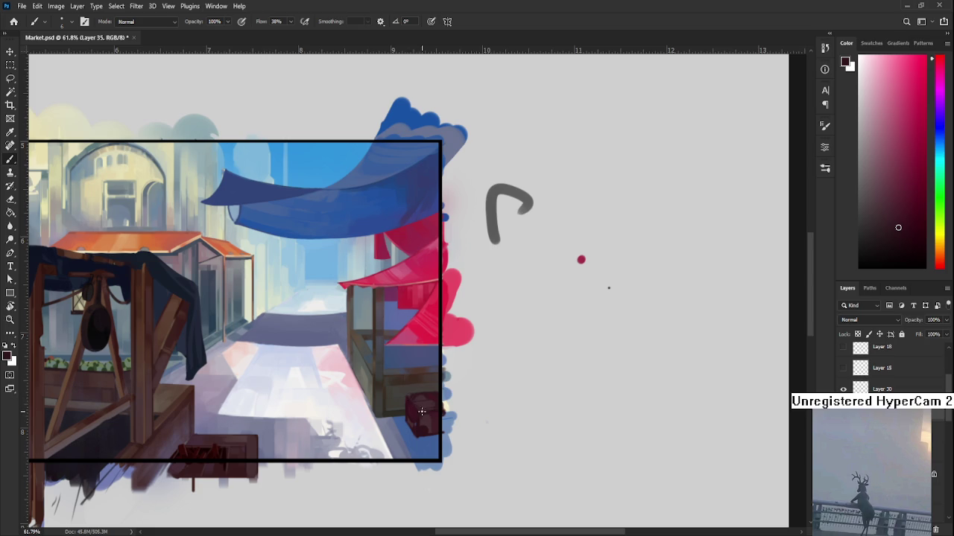
pyautogui.keyDown('alt'); pyautogui.click(415, 402); pyautogui.keyUp('alt')
pyautogui.keyDown('alt'); pyautogui.click(410, 395); pyautogui.keyUp('alt')
# Step: Zoom and pan the view around the crate next to the stall
pyautogui.scroll(-5, 406, 404)
pyautogui.scroll(4, 406, 404)
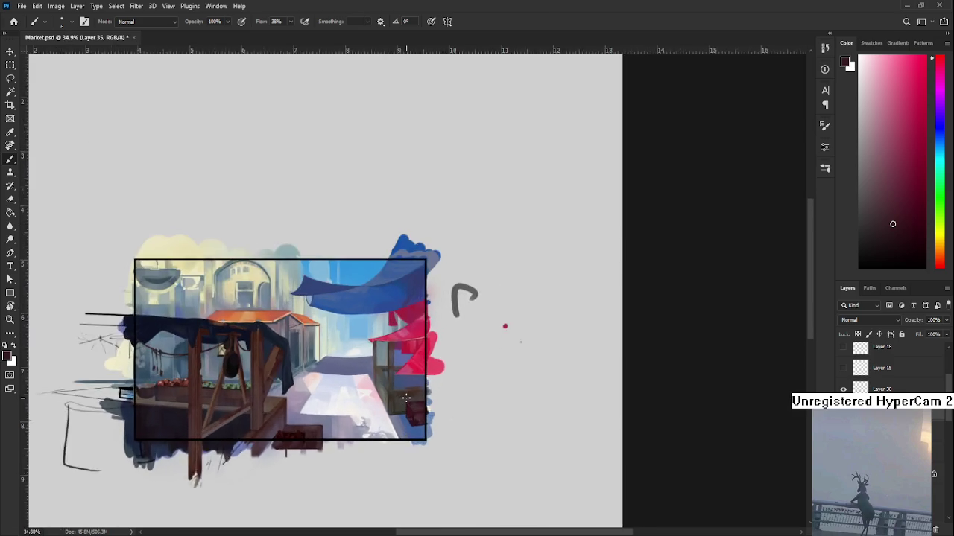
pyautogui.moveTo(406, 405); pyautogui.dragTo(505, 410)
pyautogui.scroll(-2, 476, 410)
pyautogui.scroll(-2, 476, 410)
pyautogui.scroll(-2, 505, 409)
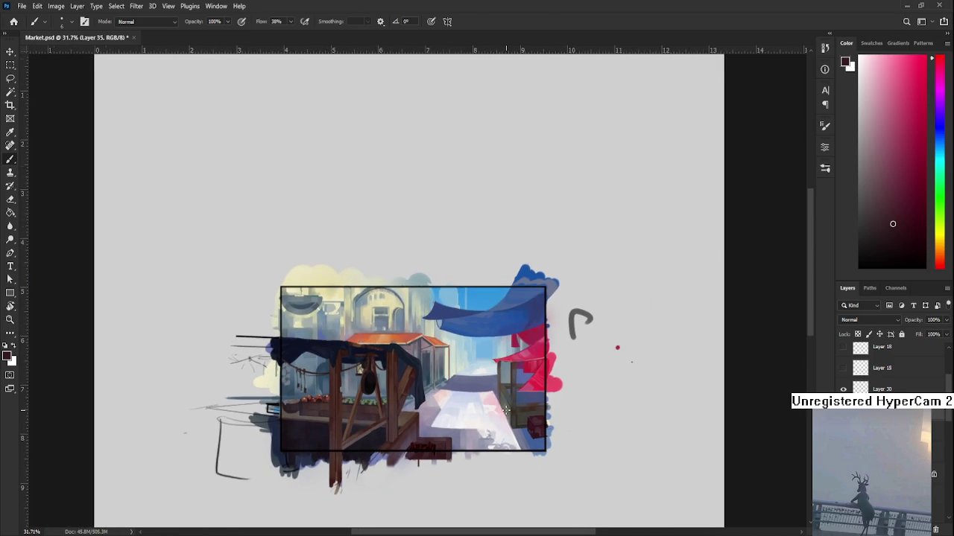
pyautogui.scroll(3, 505, 409)
pyautogui.scroll(3, 504, 407)
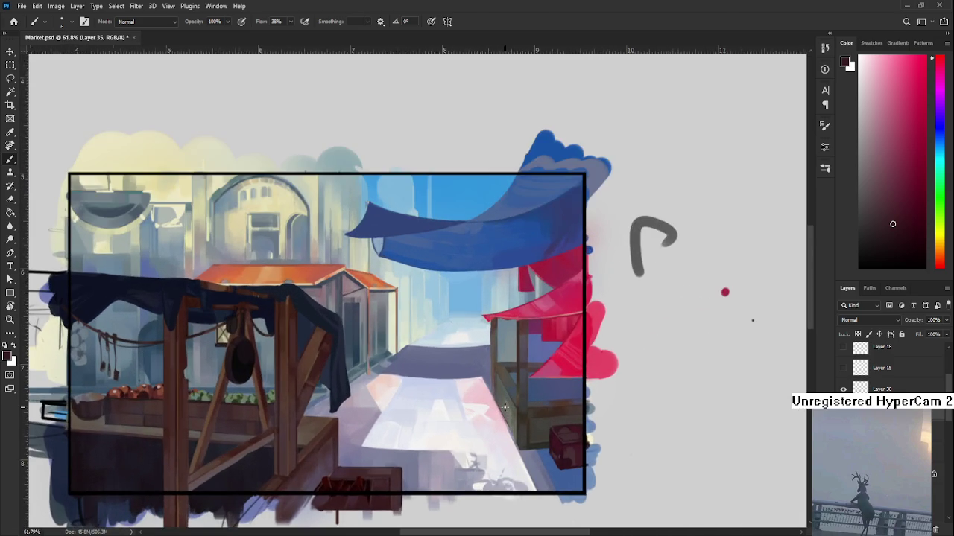
pyautogui.scroll(-2, 504, 406)
pyautogui.scroll(2, 504, 407)
pyautogui.scroll(2, 503, 405)
pyautogui.scroll(2, 501, 403)
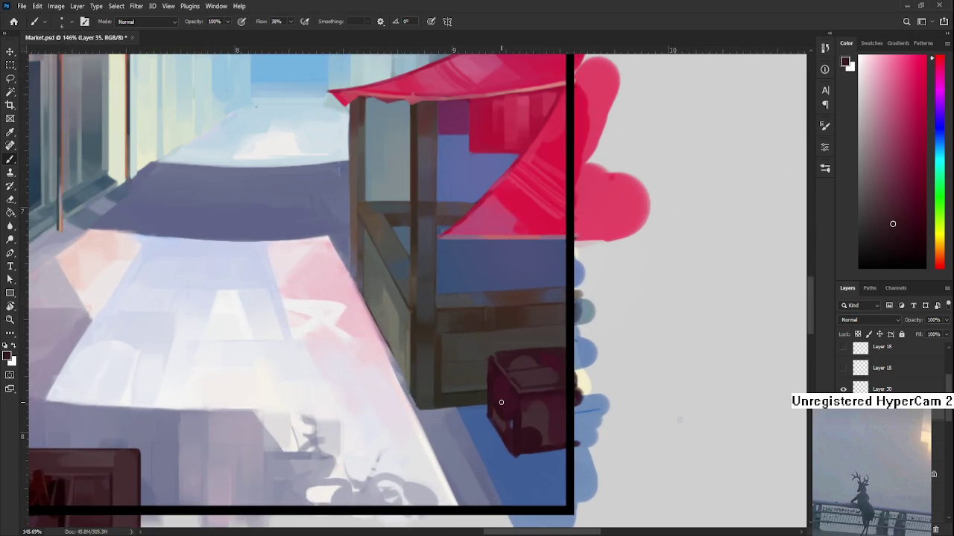
# Step: With the Eraser, trim the crate's left edge against the wooden stall
pyautogui.press('e')
pyautogui.moveTo(500, 402)
pyautogui.mouseDown()
pyautogui.moveTo(453, 422)
pyautogui.moveTo(443, 448)
pyautogui.moveTo(453, 388)
pyautogui.mouseUp()
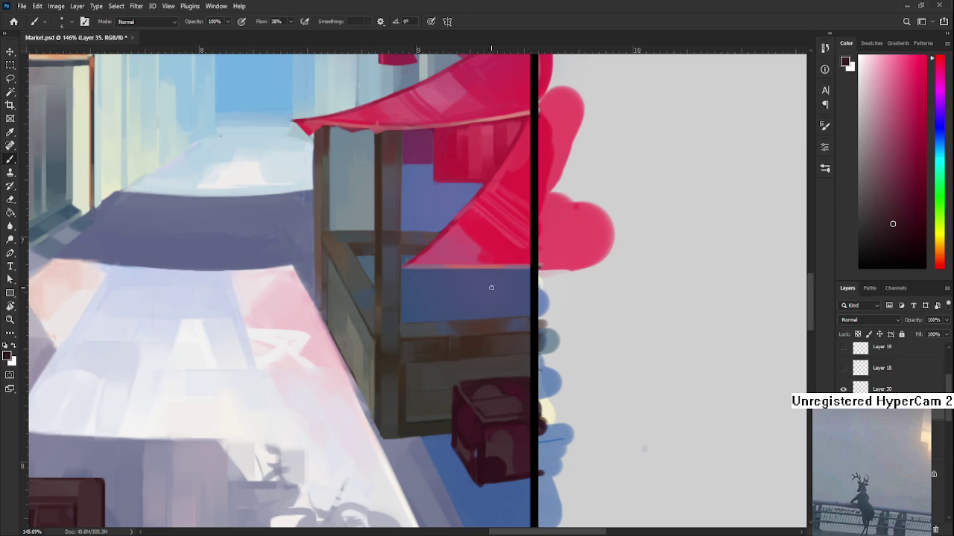
pyautogui.moveTo(487, 290); pyautogui.dragTo(421, 258)
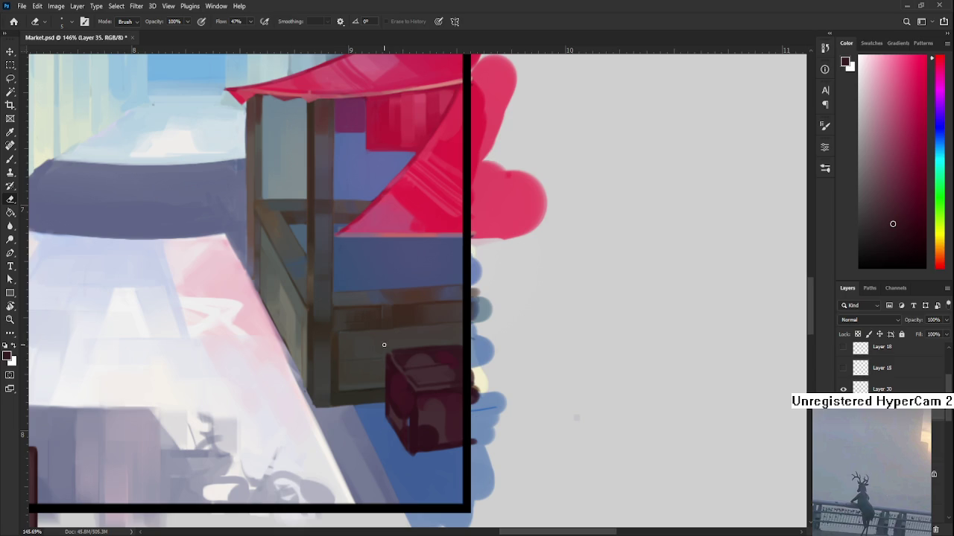
pyautogui.moveTo(385, 360)
pyautogui.mouseDown()
pyautogui.moveTo(364, 355)
pyautogui.moveTo(360, 412)
pyautogui.mouseUp()
pyautogui.moveTo(363, 342); pyautogui.dragTo(363, 411)
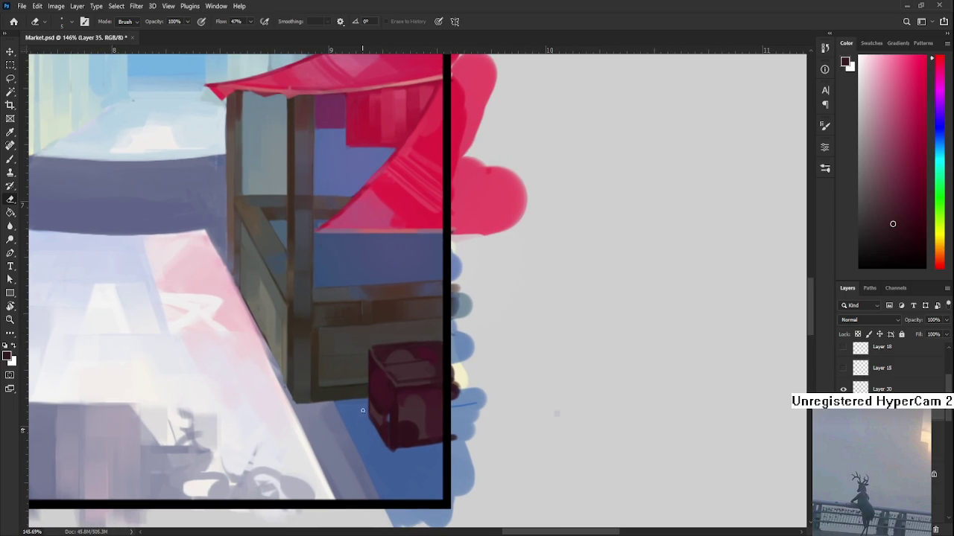
# Step: With the Brush, sample several reds and darker shadow reds from the crate
pyautogui.press('b')
pyautogui.keyDown('alt'); pyautogui.click(371, 359); pyautogui.keyUp('alt')
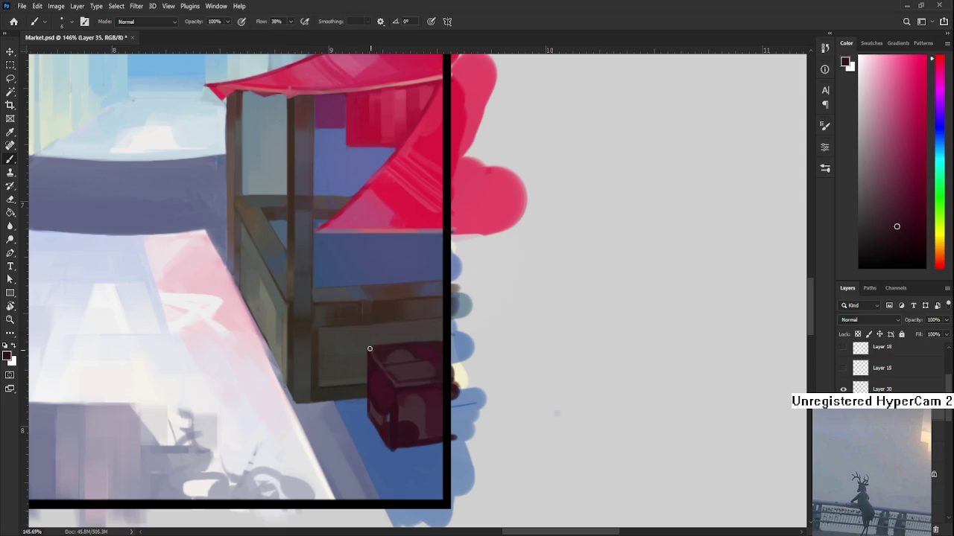
pyautogui.keyDown('alt'); pyautogui.click(375, 351); pyautogui.keyUp('alt')
pyautogui.keyDown('alt'); pyautogui.click(379, 359); pyautogui.keyUp('alt')
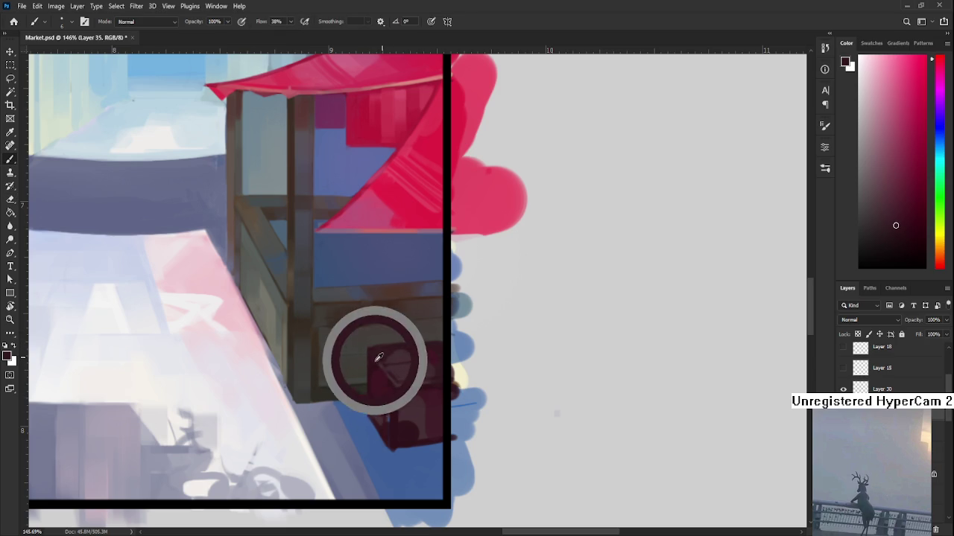
pyautogui.keyDown('alt'); pyautogui.click(384, 362); pyautogui.keyUp('alt')
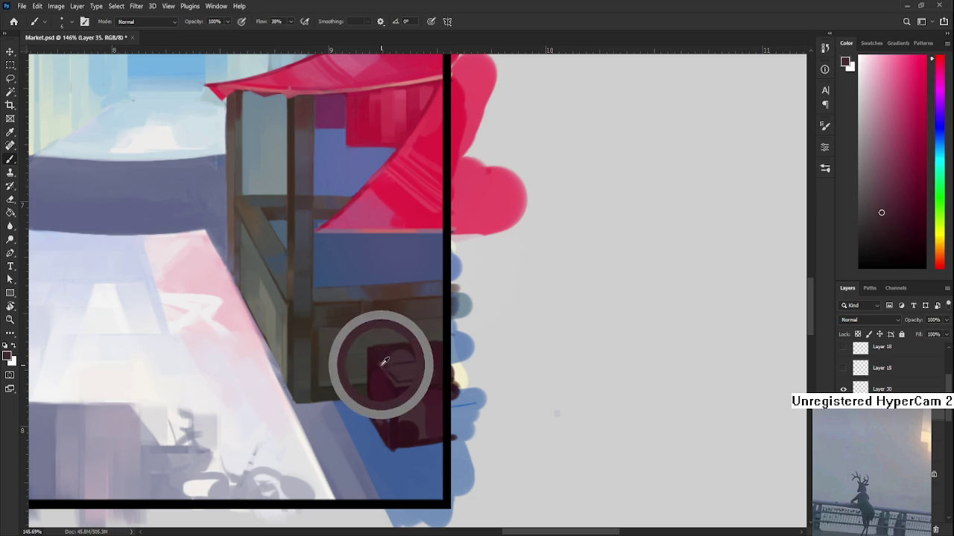
pyautogui.keyDown('alt'); pyautogui.click(374, 352); pyautogui.keyUp('alt')
pyautogui.keyDown('alt'); pyautogui.click(388, 365); pyautogui.keyUp('alt')
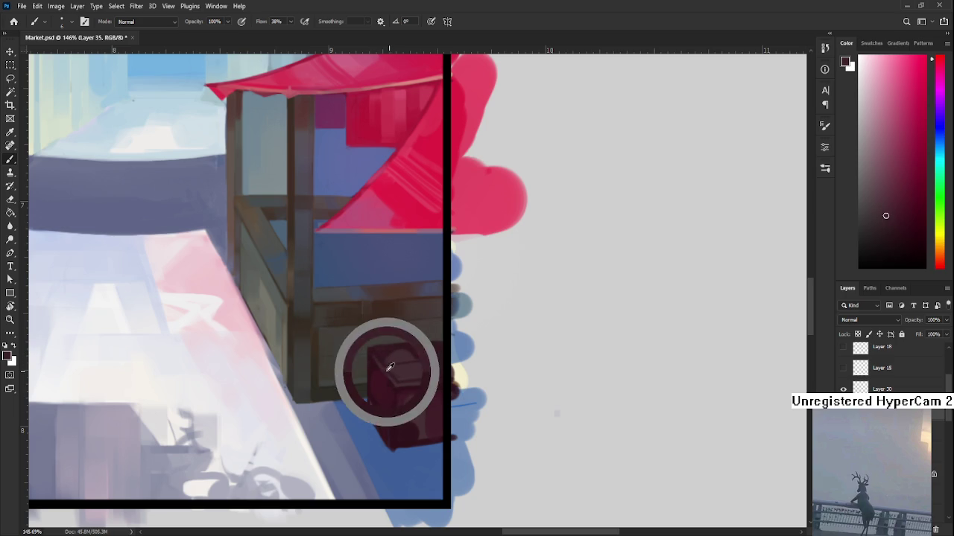
pyautogui.keyDown('alt'); pyautogui.click(380, 353); pyautogui.keyUp('alt')
pyautogui.keyDown('alt'); pyautogui.click(381, 360); pyautogui.keyUp('alt')
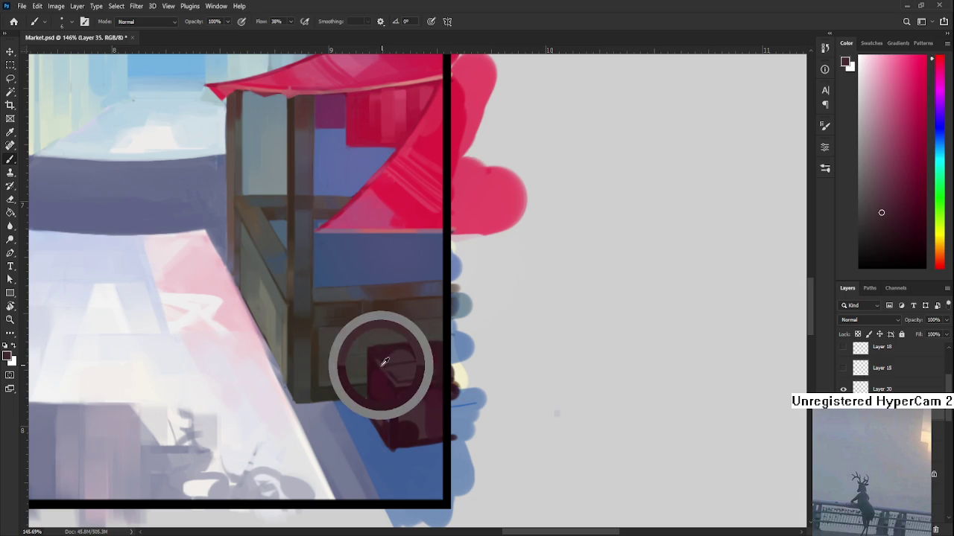
pyautogui.keyDown('alt'); pyautogui.click(385, 358); pyautogui.keyUp('alt')
pyautogui.keyDown('alt'); pyautogui.click(382, 363); pyautogui.keyUp('alt')
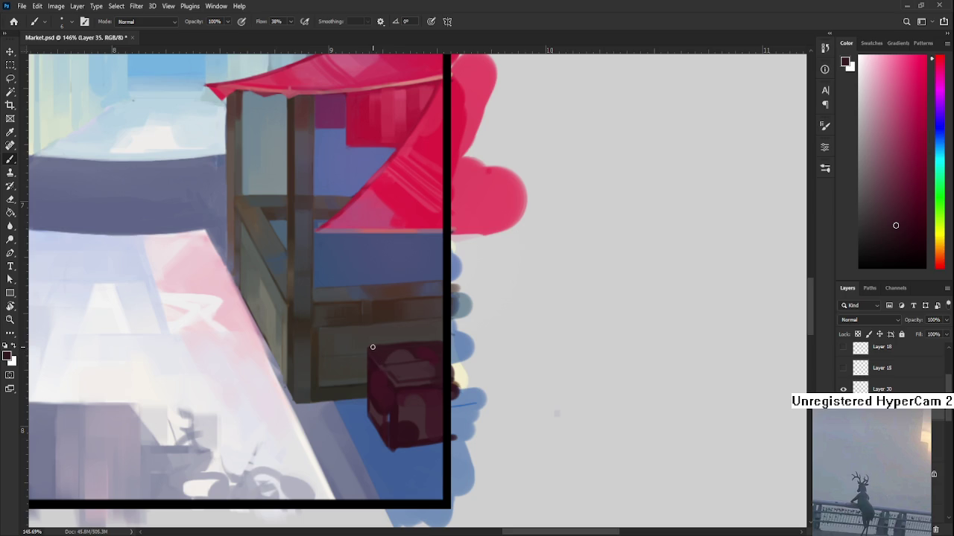
# Step: Sample lighter and darker reds across the crate, recentring the view on it
pyautogui.keyDown('alt'); pyautogui.click(394, 358); pyautogui.keyUp('alt')
pyautogui.keyDown('alt'); pyautogui.click(401, 359); pyautogui.keyUp('alt')
pyautogui.keyDown('alt'); pyautogui.click(386, 348); pyautogui.keyUp('alt')
pyautogui.keyDown('alt'); pyautogui.click(400, 349); pyautogui.keyUp('alt')
pyautogui.keyDown('alt'); pyautogui.click(443, 345); pyautogui.keyUp('alt')
pyautogui.moveTo(425, 357); pyautogui.dragTo(444, 349)
pyautogui.keyDown('alt'); pyautogui.click(436, 336); pyautogui.keyUp('alt')
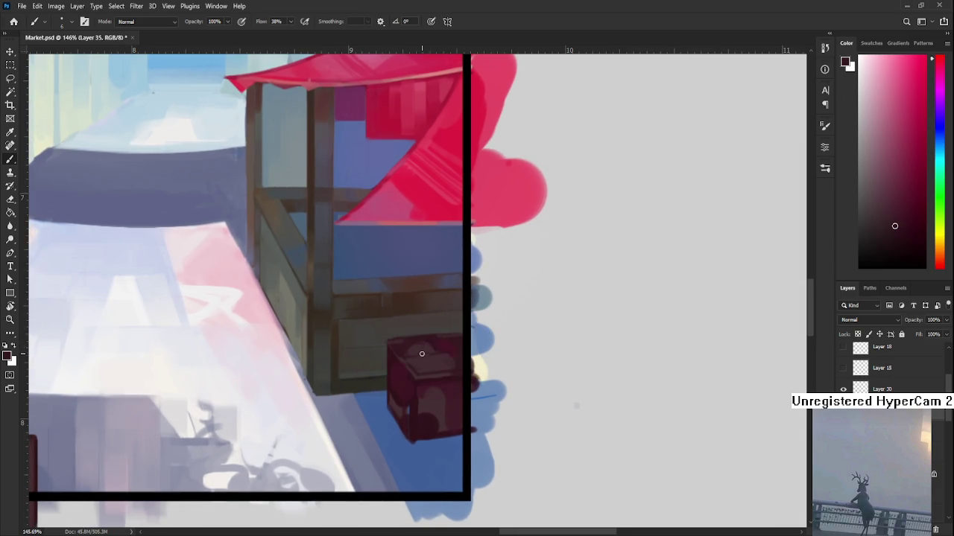
pyautogui.keyDown('alt'); pyautogui.click(423, 345); pyautogui.keyUp('alt')
pyautogui.keyDown('alt'); pyautogui.click(421, 342); pyautogui.keyUp('alt')
# Step: Zoom to the crate's base and sample darker reds there
pyautogui.scroll(-2, 423, 402)
pyautogui.scroll(2, 423, 403)
pyautogui.scroll(-1, 422, 405)
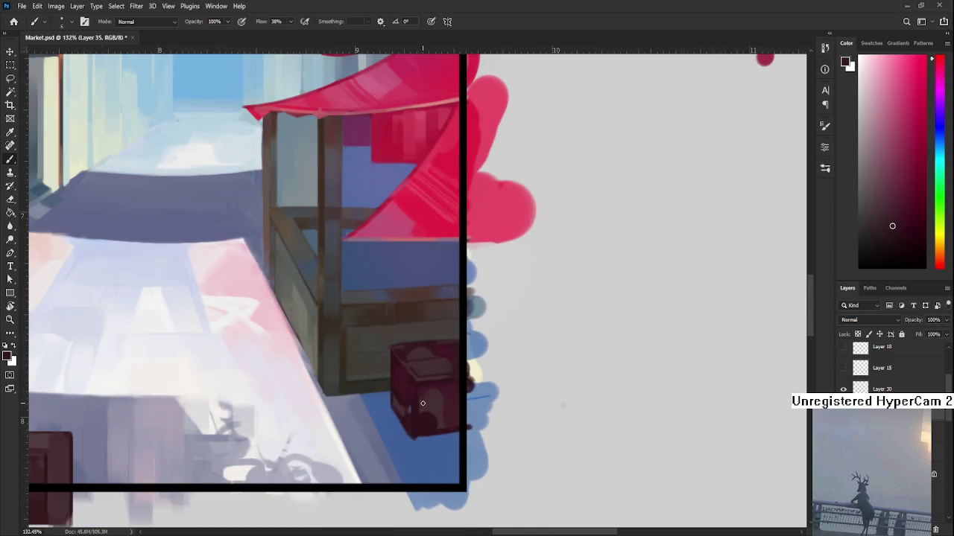
pyautogui.scroll(-1, 420, 407)
pyautogui.scroll(-1, 421, 408)
pyautogui.scroll(2, 417, 407)
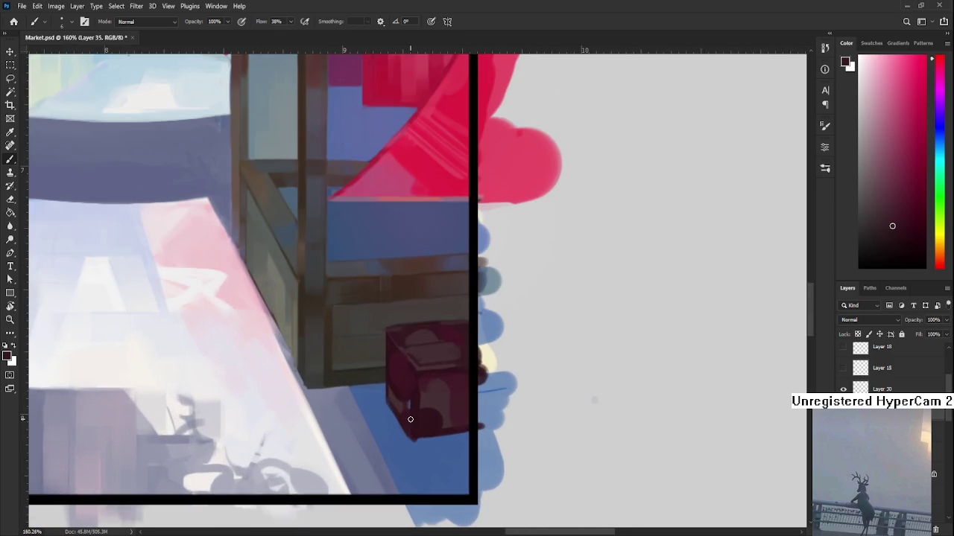
pyautogui.scroll(1, 414, 406)
pyautogui.scroll(-1, 417, 388)
pyautogui.scroll(-2, 421, 380)
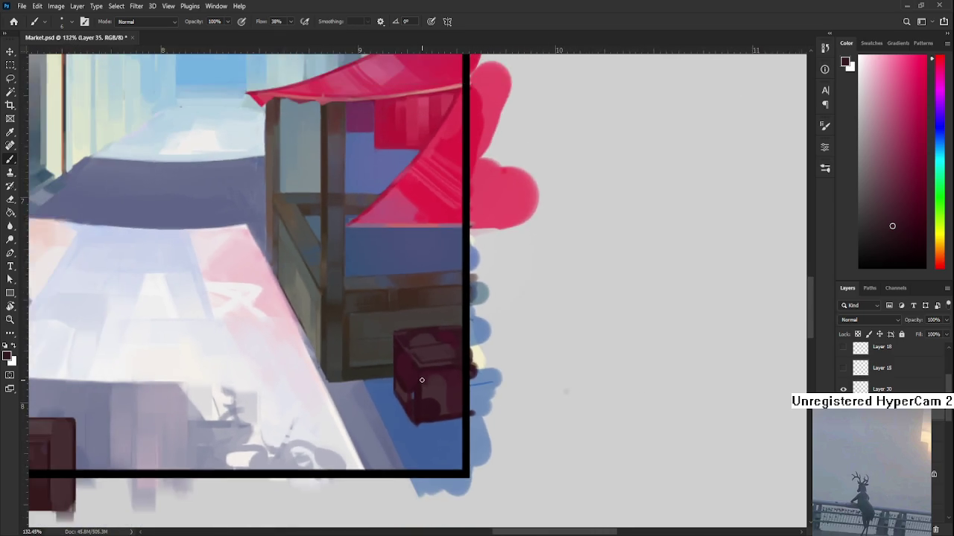
pyautogui.scroll(-1, 421, 380)
pyautogui.scroll(3, 418, 384)
pyautogui.scroll(-1, 395, 399)
pyautogui.scroll(-1, 387, 400)
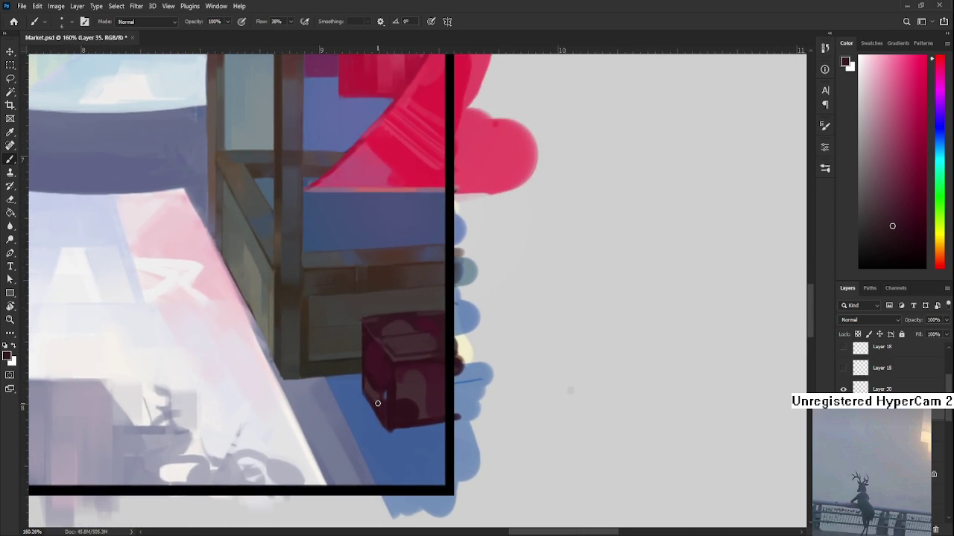
pyautogui.scroll(-1, 381, 401)
pyautogui.scroll(-1, 380, 403)
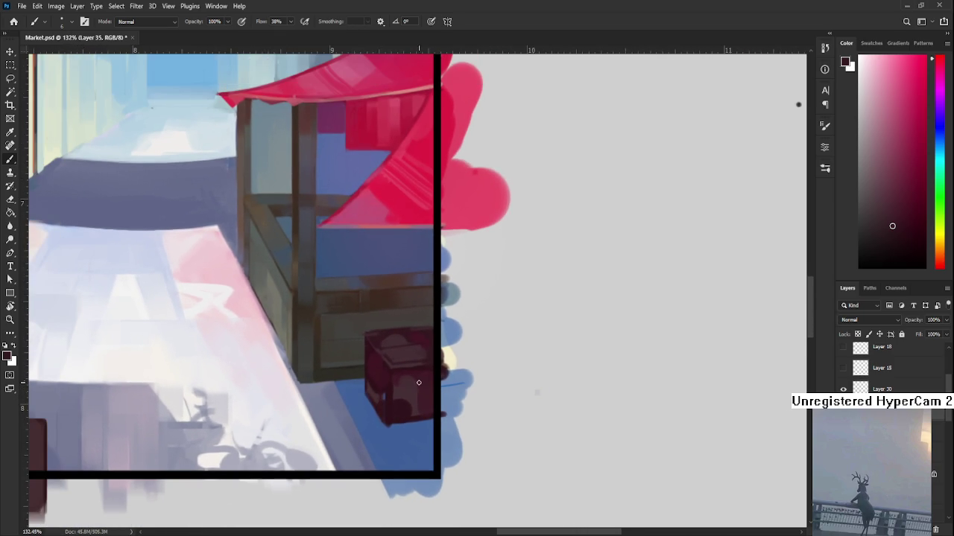
pyautogui.scroll(2, 414, 384)
pyautogui.scroll(1, 410, 387)
pyautogui.scroll(-1, 410, 387)
pyautogui.scroll(-1, 410, 386)
pyautogui.scroll(1, 409, 387)
pyautogui.scroll(-1, 410, 386)
pyautogui.scroll(-1, 380, 399)
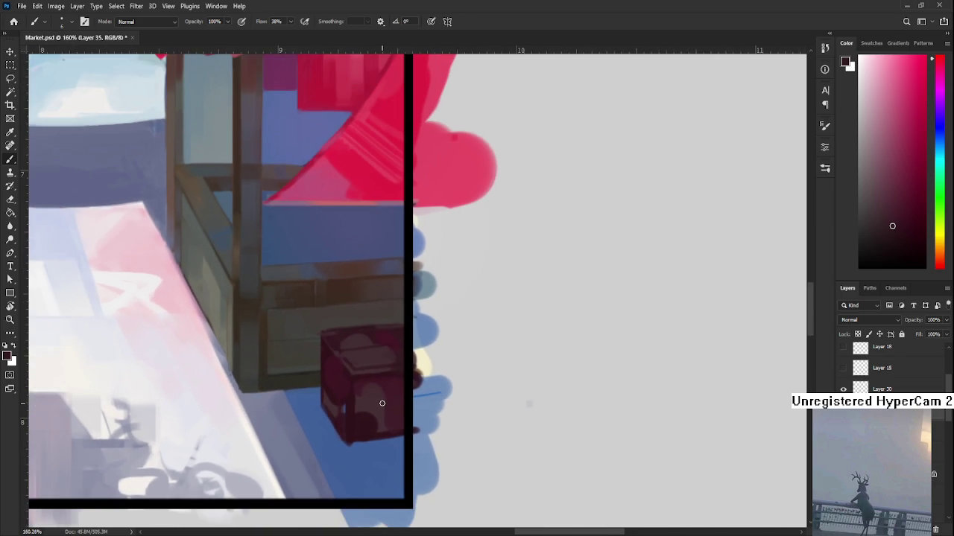
pyautogui.scroll(1, 317, 411)
pyautogui.keyDown('alt'); pyautogui.click(336, 412); pyautogui.keyUp('alt')
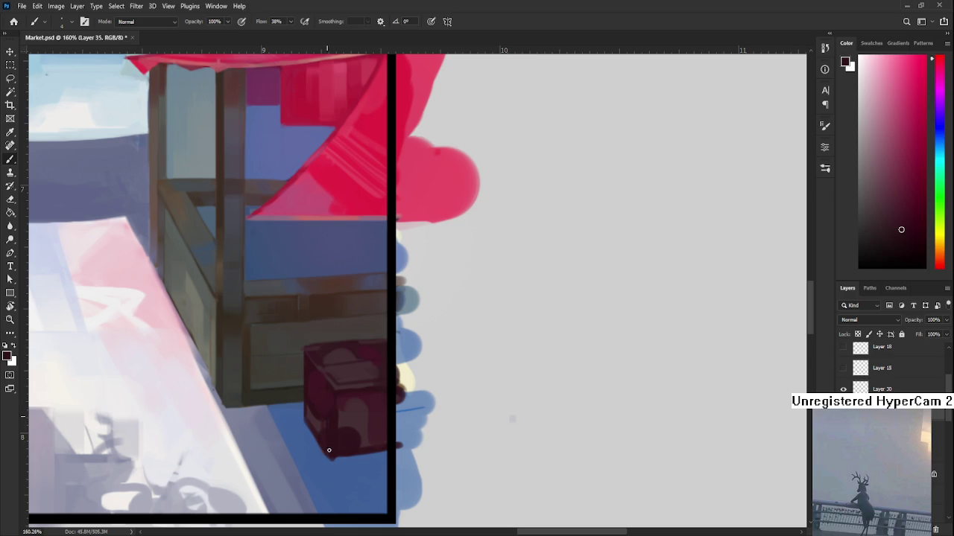
pyautogui.keyDown('alt'); pyautogui.click(320, 421); pyautogui.keyUp('alt')
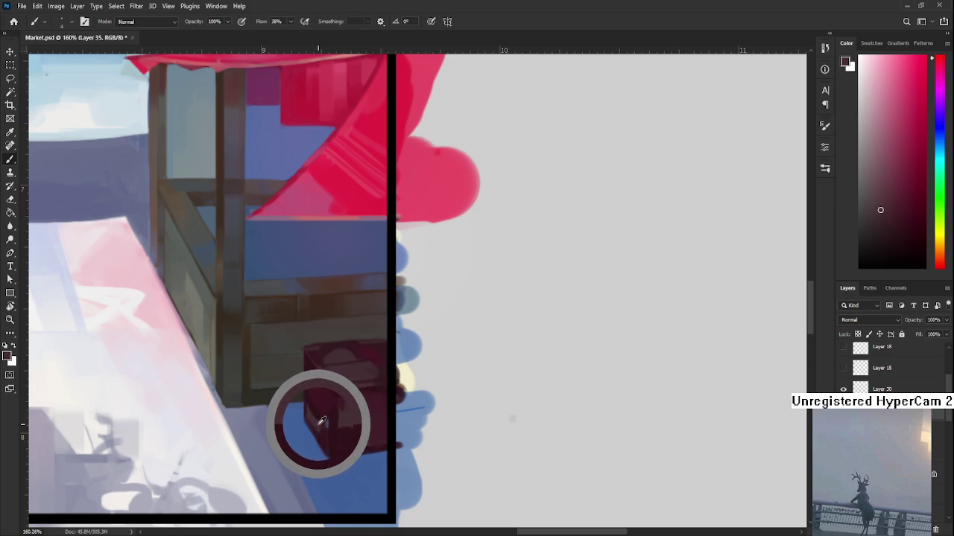
pyautogui.moveTo(322, 419); pyautogui.dragTo(335, 415)
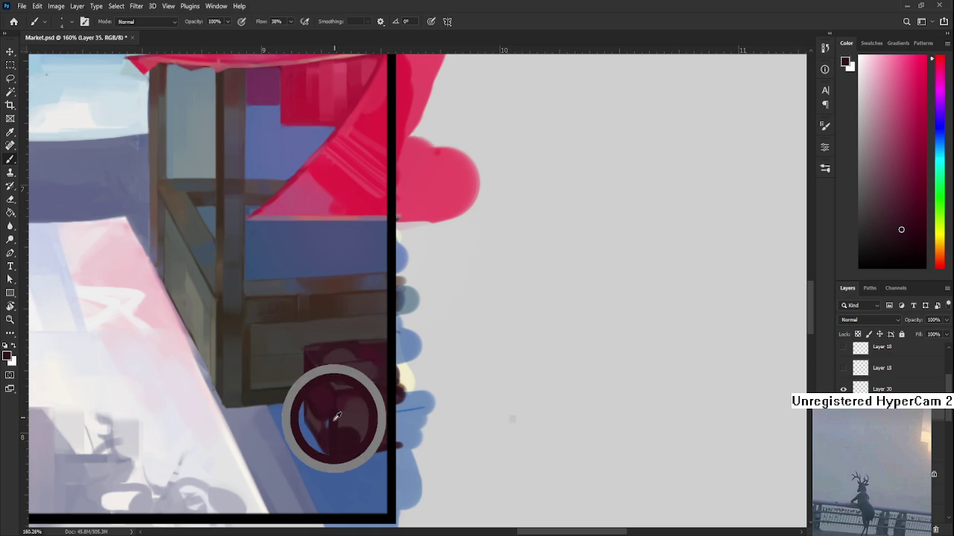
pyautogui.keyDown('alt'); pyautogui.click(337, 417); pyautogui.keyUp('alt')
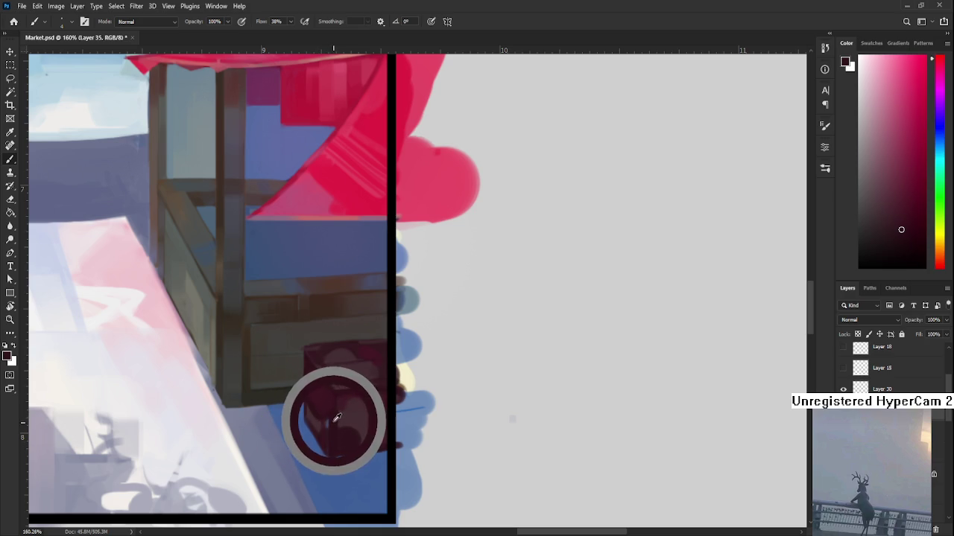
# Step: Paint darker shading along the crate's lower front and side
pyautogui.moveTo(337, 417); pyautogui.dragTo(324, 420)
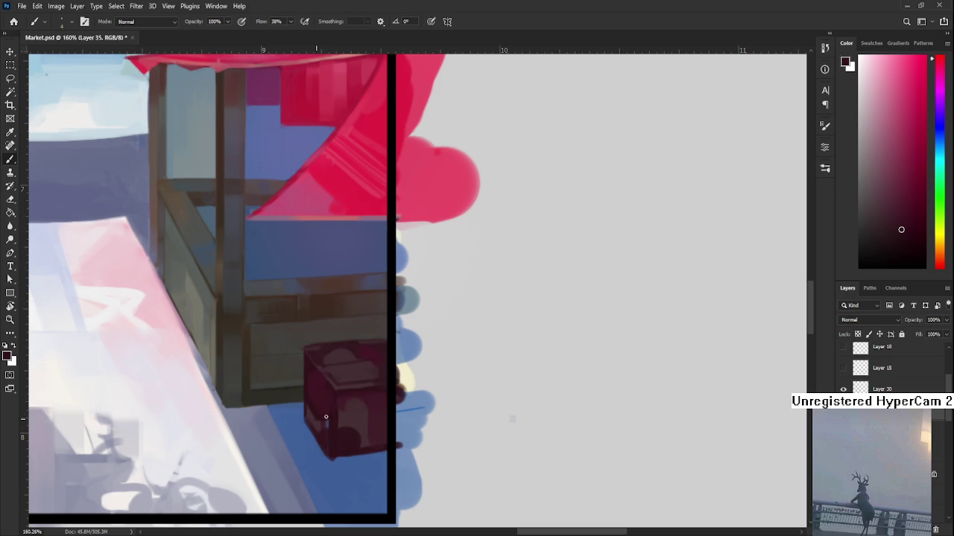
pyautogui.moveTo(331, 416); pyautogui.dragTo(338, 418)
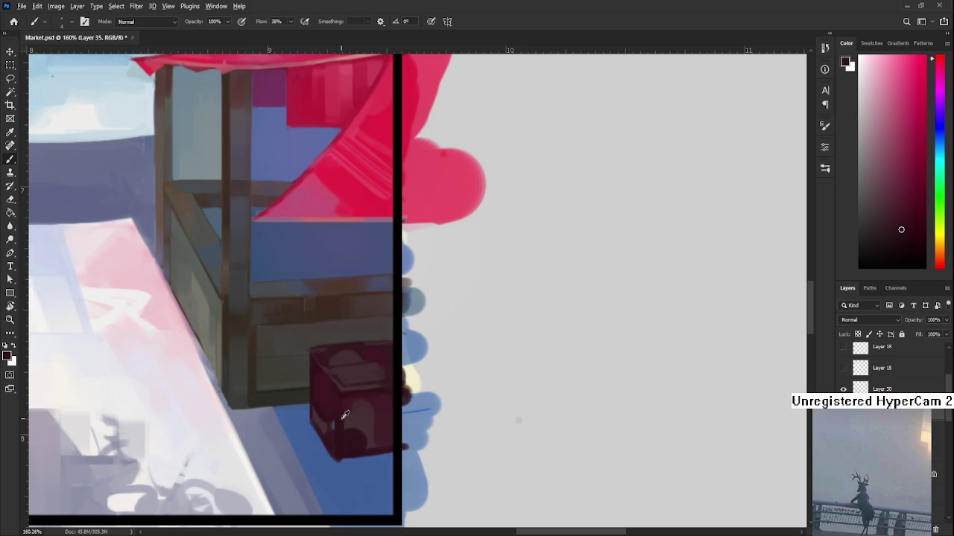
pyautogui.keyDown('alt'); pyautogui.click(335, 418); pyautogui.keyUp('alt')
pyautogui.moveTo(341, 413); pyautogui.dragTo(330, 419)
pyautogui.keyDown('alt'); pyautogui.click(337, 421); pyautogui.keyUp('alt')
pyautogui.keyDown('alt'); pyautogui.click(340, 413); pyautogui.keyUp('alt')
pyautogui.keyDown('alt'); pyautogui.click(344, 422); pyautogui.keyUp('alt')
pyautogui.scroll(-1, 342, 439)
# Step: Paint over the crate's lower front with dark maroon tones sampled from it
pyautogui.press('e')
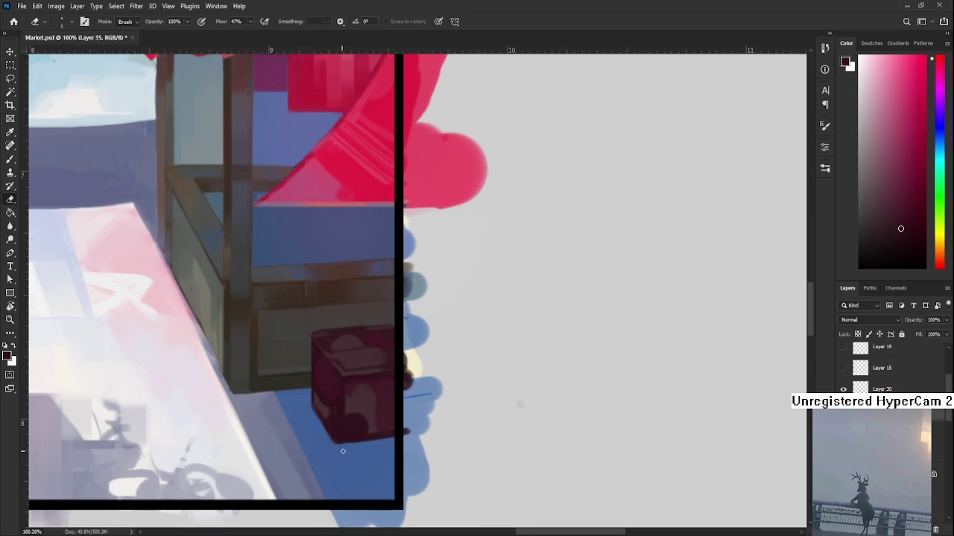
pyautogui.moveTo(345, 452)
pyautogui.mouseDown()
pyautogui.moveTo(338, 461)
pyautogui.moveTo(340, 437)
pyautogui.mouseUp()
pyautogui.press('b')
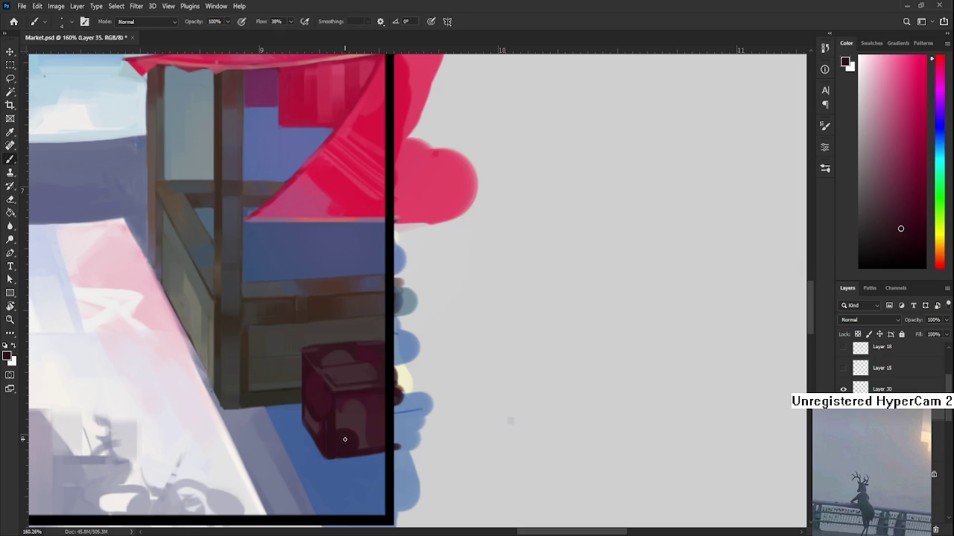
pyautogui.keyDown('alt'); pyautogui.click(345, 419); pyautogui.keyUp('alt')
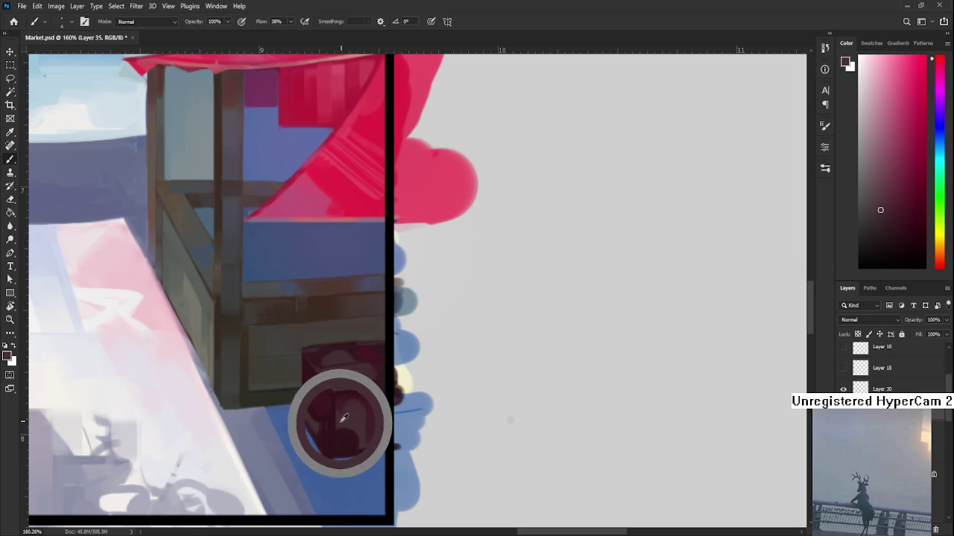
pyautogui.moveTo(346, 414); pyautogui.dragTo(336, 413)
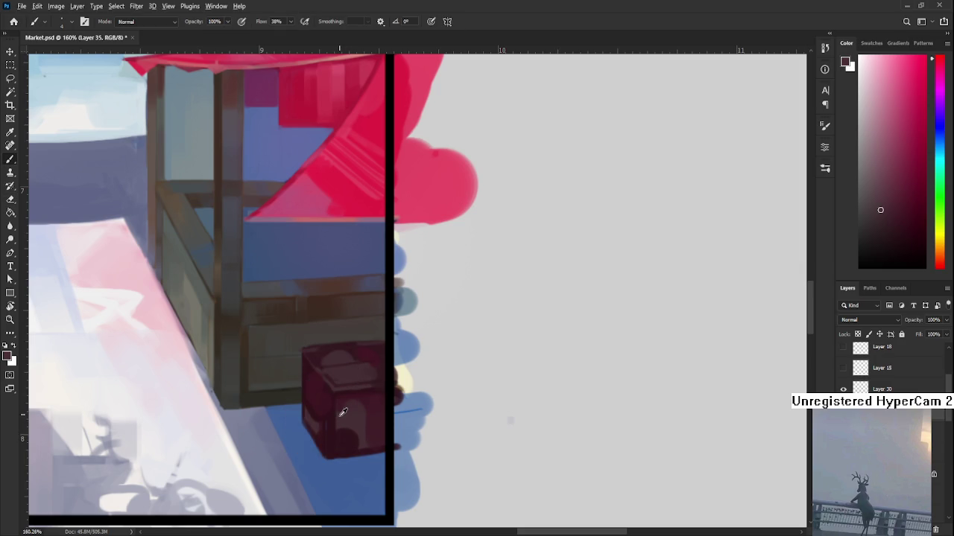
pyautogui.keyDown('alt'); pyautogui.click(338, 418); pyautogui.keyUp('alt')
pyautogui.keyDown('alt'); pyautogui.click(340, 413); pyautogui.keyUp('alt')
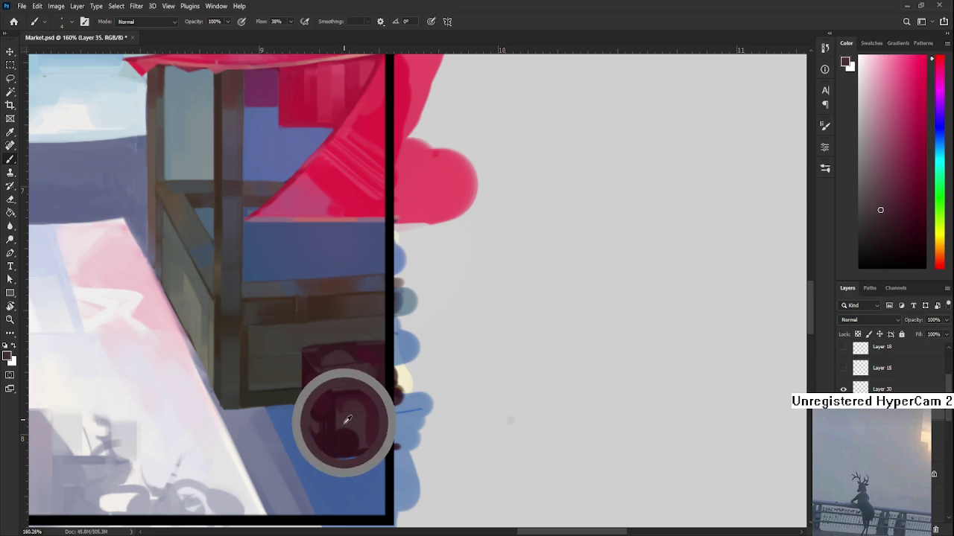
pyautogui.keyDown('alt'); pyautogui.click(342, 420); pyautogui.keyUp('alt')
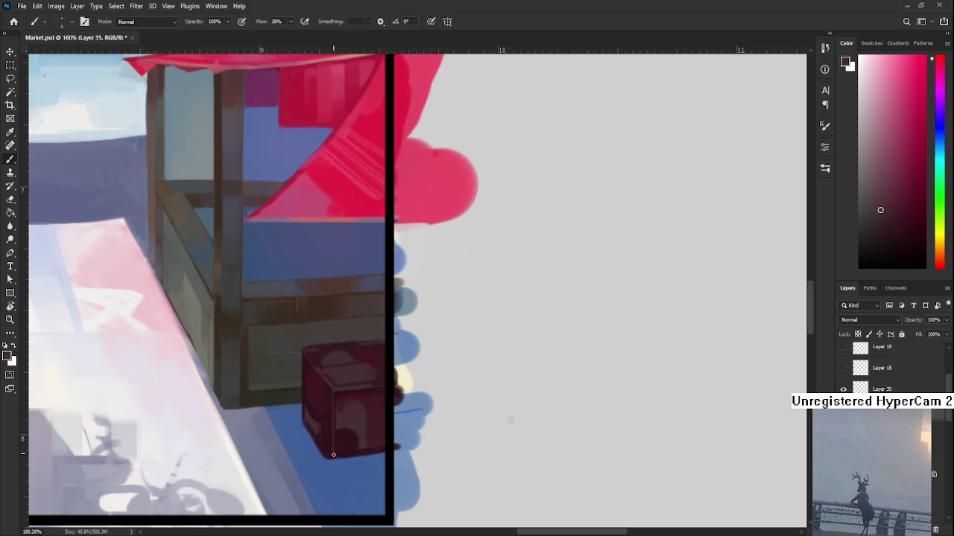
# Step: Rotate the canvas view back to level and re-sample the crate's maroon
pyautogui.moveTo(339, 465)
pyautogui.mouseDown()
pyautogui.moveTo(336, 424)
pyautogui.moveTo(426, 407)
pyautogui.mouseUp()
pyautogui.press('r')
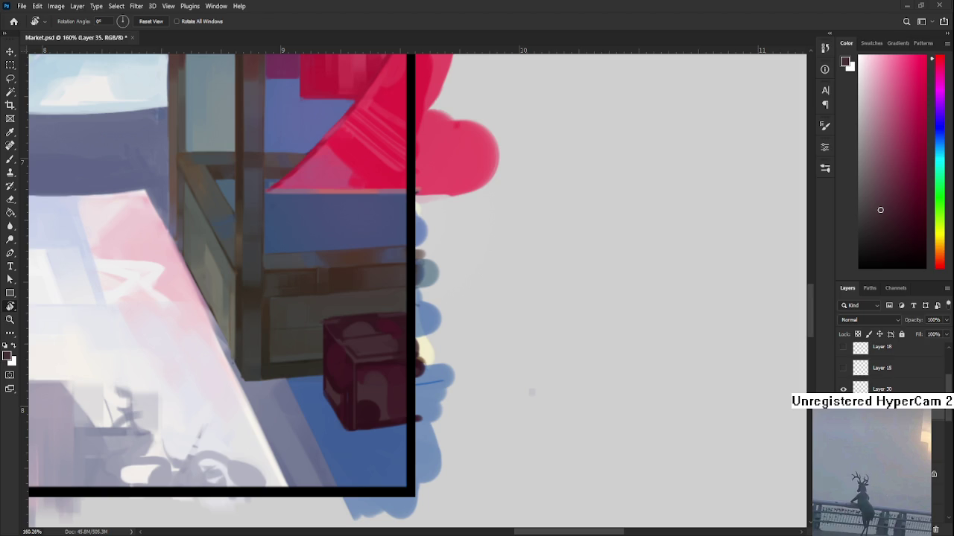
pyautogui.moveTo(427, 411)
pyautogui.mouseDown()
pyautogui.moveTo(336, 366)
pyautogui.moveTo(352, 405)
pyautogui.mouseUp()
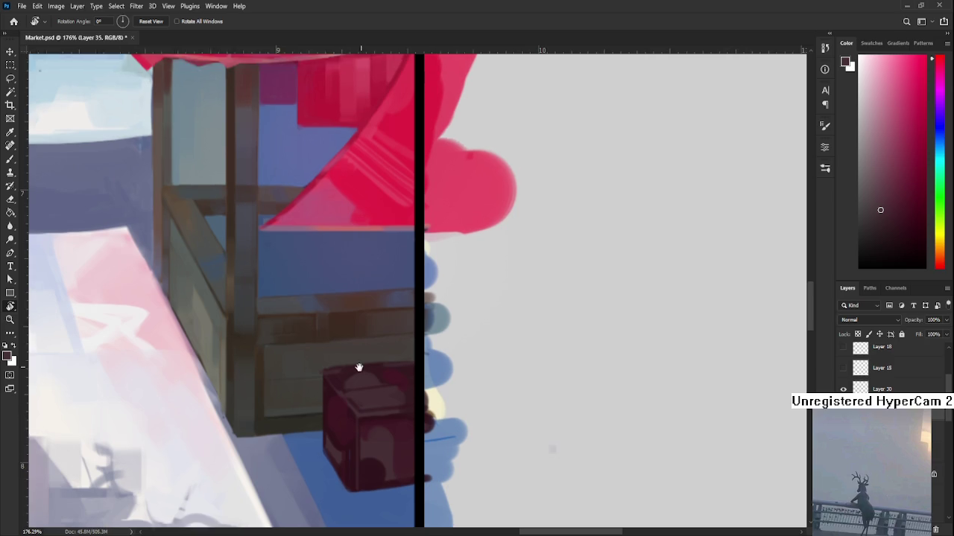
pyautogui.moveTo(358, 366); pyautogui.dragTo(347, 390)
pyautogui.press('b')
pyautogui.keyDown('alt'); pyautogui.click(326, 450); pyautogui.keyUp('alt')
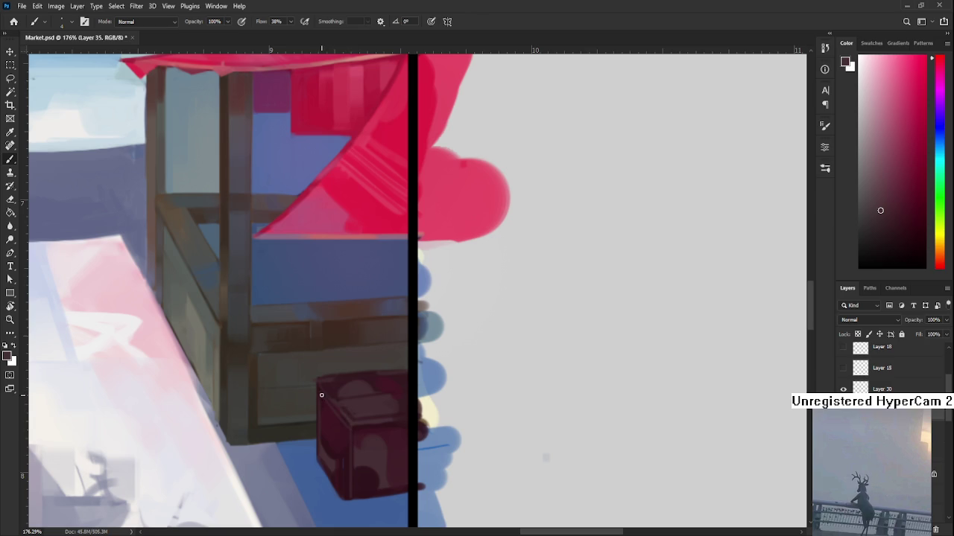
pyautogui.moveTo(332, 396); pyautogui.dragTo(320, 369)
pyautogui.scroll(-5, 384, 303)
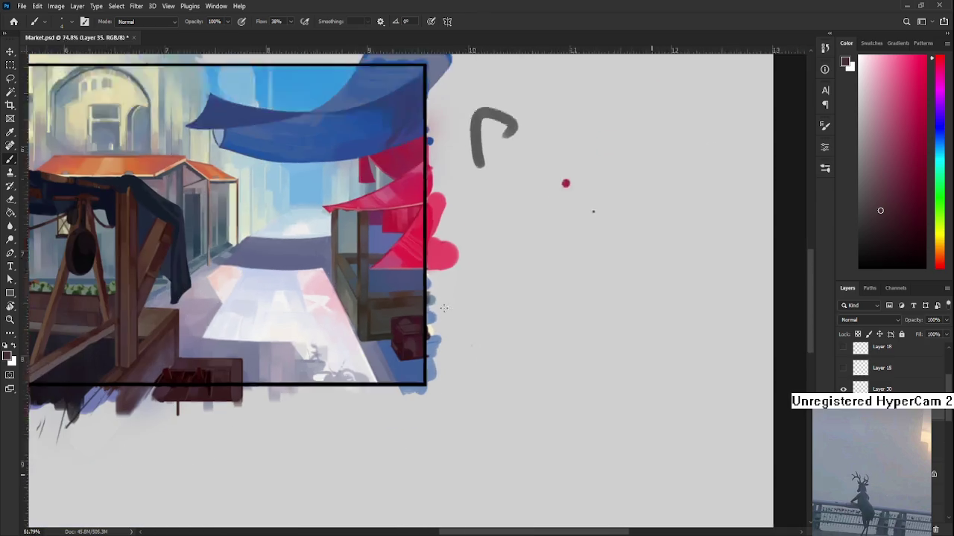
# Step: Sample the crate's maroon and enlarge, then shrink, the brush
pyautogui.scroll(4, 401, 374)
pyautogui.keyDown('alt'); pyautogui.click(379, 392); pyautogui.keyUp('alt')
pyautogui.press(']')
pyautogui.press(']')
pyautogui.press(']')
pyautogui.keyDown('alt'); pyautogui.click(377, 395); pyautogui.keyUp('alt')
pyautogui.keyDown('alt'); pyautogui.click(378, 395); pyautogui.keyUp('alt')
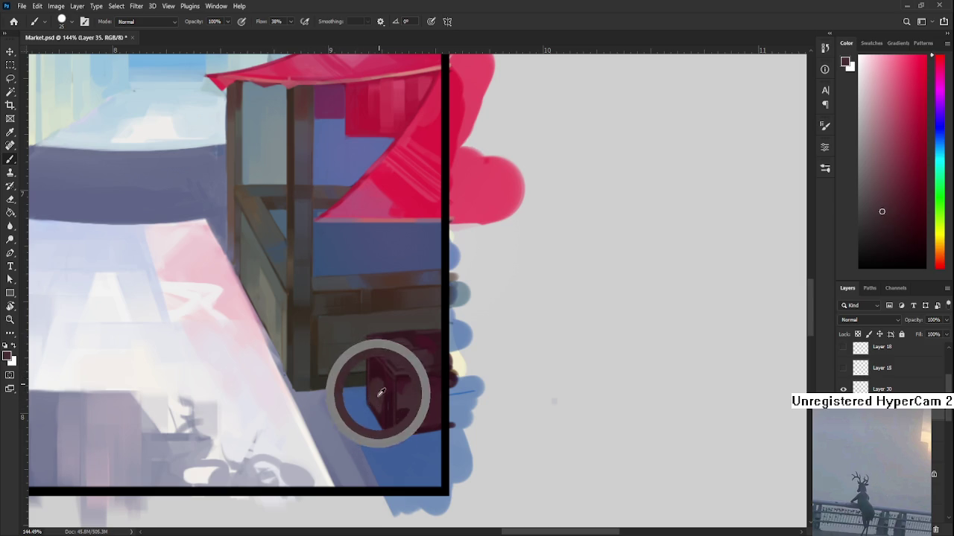
pyautogui.keyDown('alt'); pyautogui.click(379, 399); pyautogui.keyUp('alt')
pyautogui.press('[')
pyautogui.press('[')
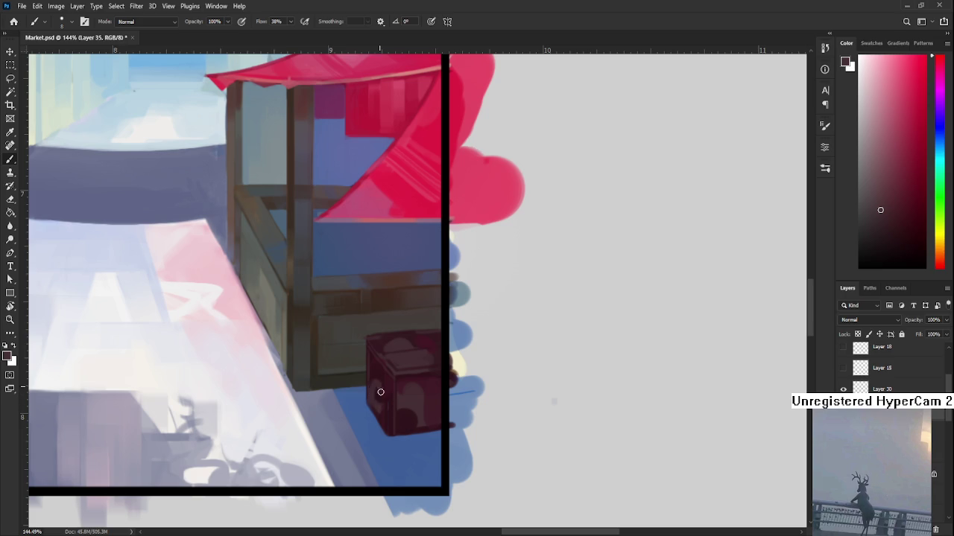
# Step: Refine the lid and side shading with darker and lighter tones sampled from the crate
pyautogui.keyDown('alt'); pyautogui.click(377, 397); pyautogui.keyUp('alt')
pyautogui.keyDown('alt'); pyautogui.click(376, 404); pyautogui.keyUp('alt')
pyautogui.keyDown('alt'); pyautogui.click(372, 400); pyautogui.keyUp('alt')
pyautogui.keyDown('alt'); pyautogui.click(380, 378); pyautogui.keyUp('alt')
pyautogui.keyDown('alt'); pyautogui.click(380, 377); pyautogui.keyUp('alt')
pyautogui.keyDown('alt'); pyautogui.click(381, 409); pyautogui.keyUp('alt')
pyautogui.keyDown('alt'); pyautogui.click(383, 379); pyautogui.keyUp('alt')
pyautogui.keyDown('alt'); pyautogui.click(385, 386); pyautogui.keyUp('alt')
pyautogui.keyDown('alt'); pyautogui.click(382, 385); pyautogui.keyUp('alt')
pyautogui.keyDown('alt'); pyautogui.click(373, 388); pyautogui.keyUp('alt')
pyautogui.press('e')
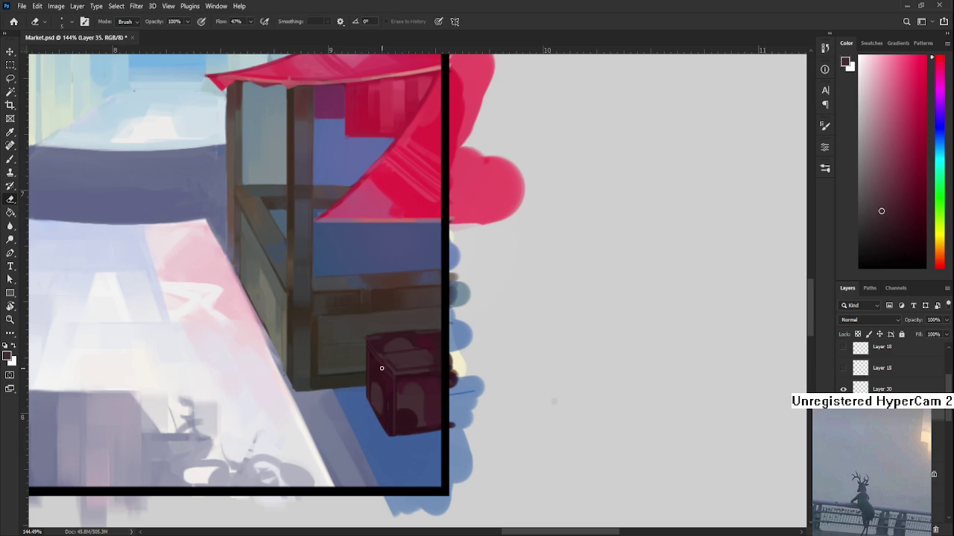
# Step: Return to the Brush and sample a dark red from the crate
pyautogui.press('b')
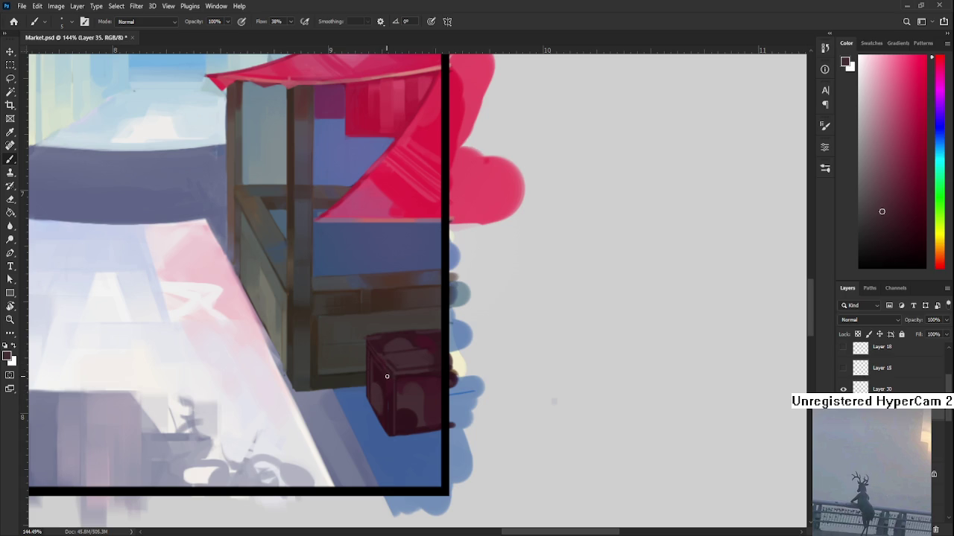
pyautogui.moveTo(385, 372); pyautogui.dragTo(386, 389)
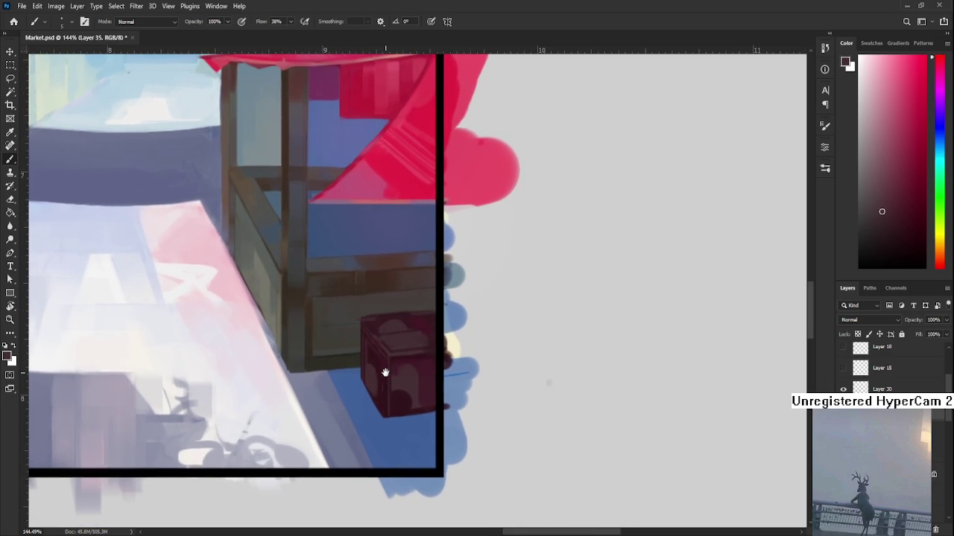
pyautogui.keyDown('alt'); pyautogui.click(384, 403); pyautogui.keyUp('alt')
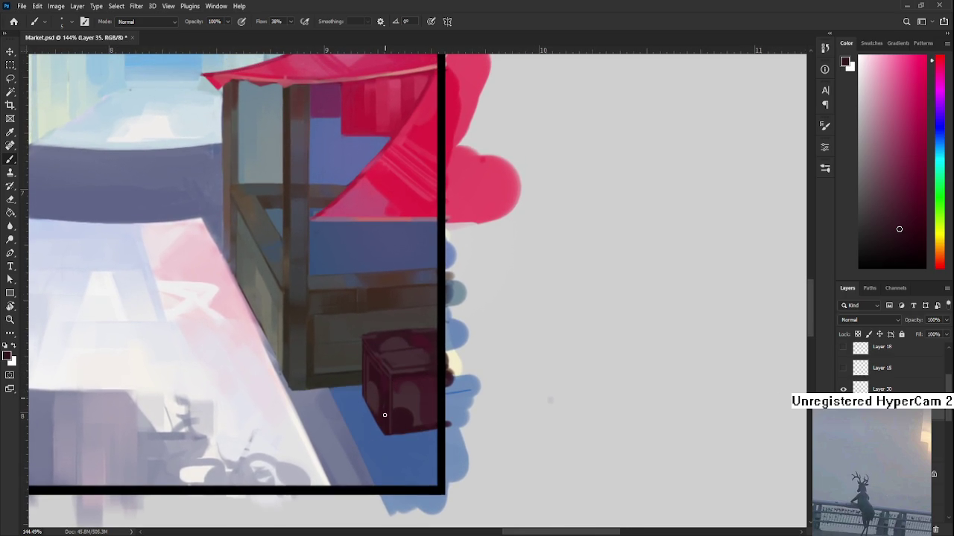
pyautogui.keyDown('alt'); pyautogui.click(390, 396); pyautogui.keyUp('alt')
pyautogui.moveTo(400, 396)
pyautogui.mouseDown()
pyautogui.moveTo(384, 382)
pyautogui.moveTo(386, 430)
pyautogui.mouseUp()
# Step: Paint a thin vertical highlight down the crate's front corner, comparing it with undo and redo
pyautogui.moveTo(388, 389); pyautogui.dragTo(389, 431)
pyautogui.hotkey('ctrl', 'z')
pyautogui.hotkey('ctrl', 'shift', 'z')
pyautogui.hotkey('ctrl', 'z')
pyautogui.hscroll(1, 402, 391)
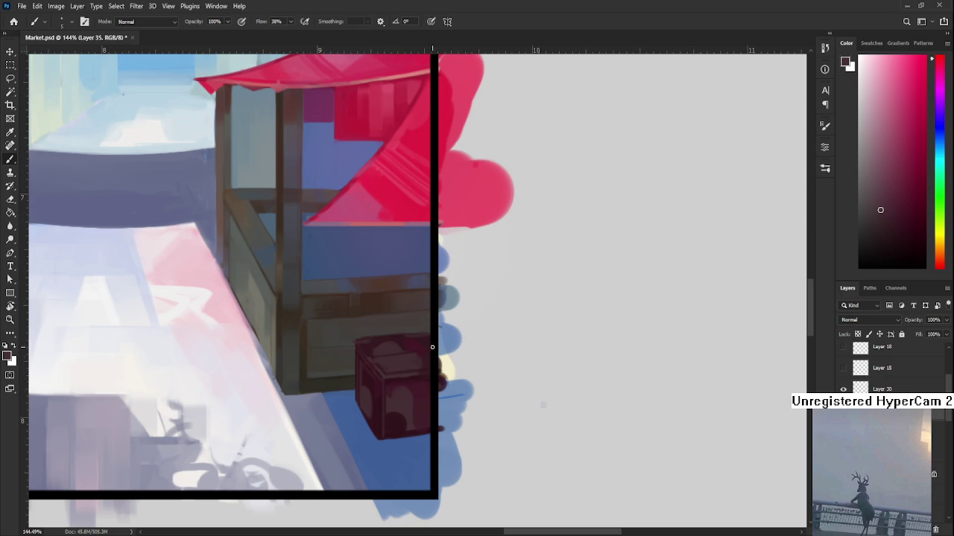
# Step: Recentre on the stall and eyedrop several spots on the crate to set a new dark-red foreground
pyautogui.moveTo(434, 350); pyautogui.dragTo(395, 356)
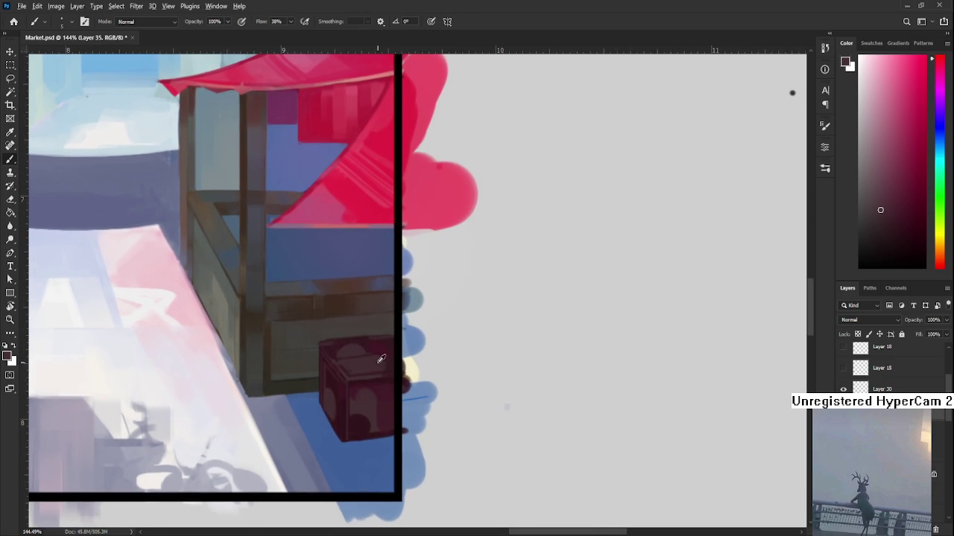
pyautogui.keyDown('alt'); pyautogui.click(380, 359); pyautogui.keyUp('alt')
pyautogui.keyDown('alt'); pyautogui.click(376, 371); pyautogui.keyUp('alt')
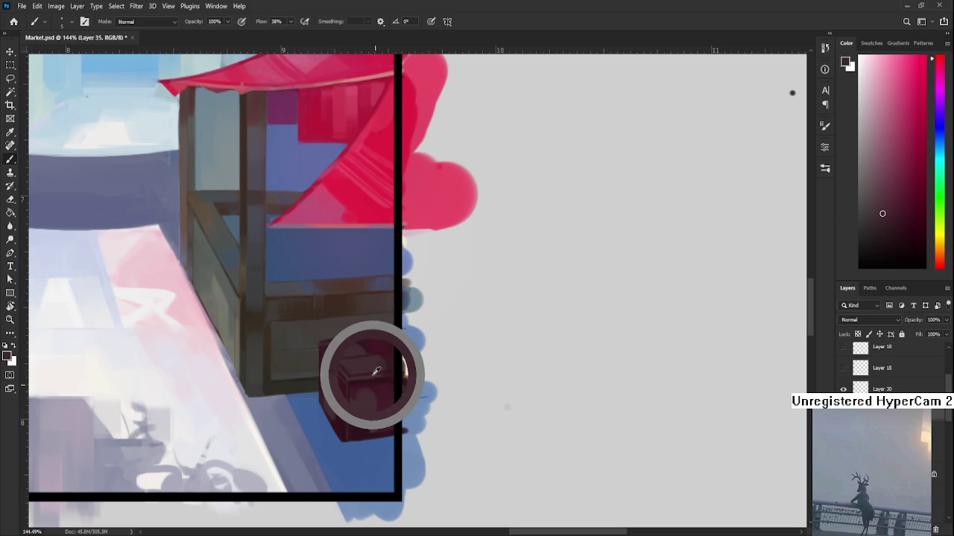
pyautogui.moveTo(377, 371); pyautogui.dragTo(372, 377)
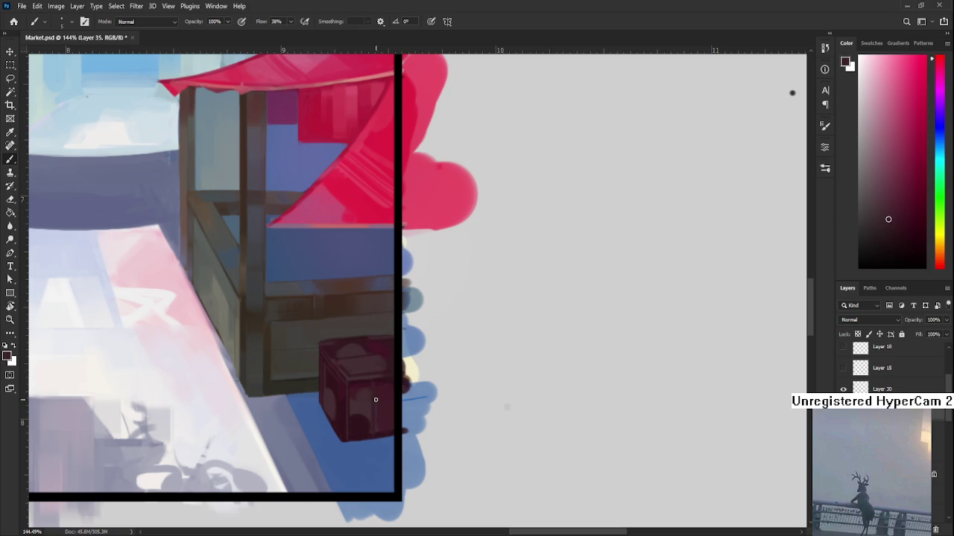
pyautogui.keyDown('alt'); pyautogui.click(369, 377); pyautogui.keyUp('alt')
pyautogui.keyDown('alt'); pyautogui.click(373, 432); pyautogui.keyUp('alt')
pyautogui.scroll(-3, 418, 345)
pyautogui.scroll(-3, 418, 345)
pyautogui.scroll(-3, 418, 345)
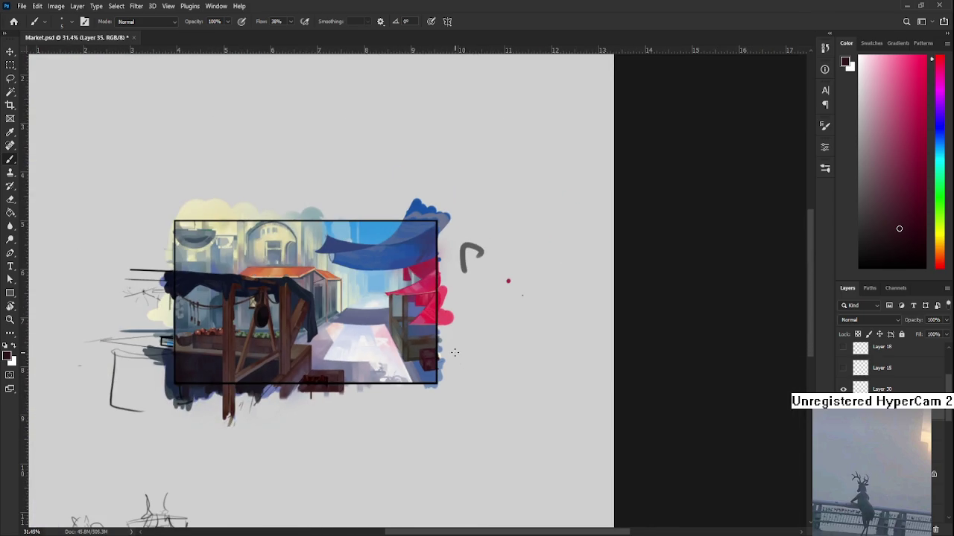
pyautogui.scroll(3, 494, 350)
pyautogui.scroll(1, 488, 343)
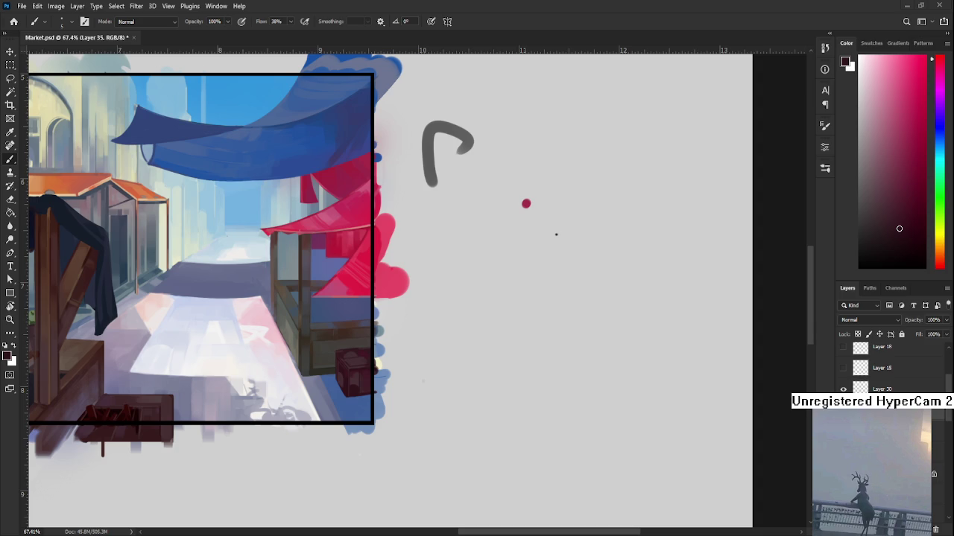
pyautogui.scroll(3, 341, 424)
pyautogui.moveTo(341, 423)
pyautogui.mouseDown()
pyautogui.moveTo(421, 423)
pyautogui.moveTo(394, 468)
pyautogui.mouseUp()
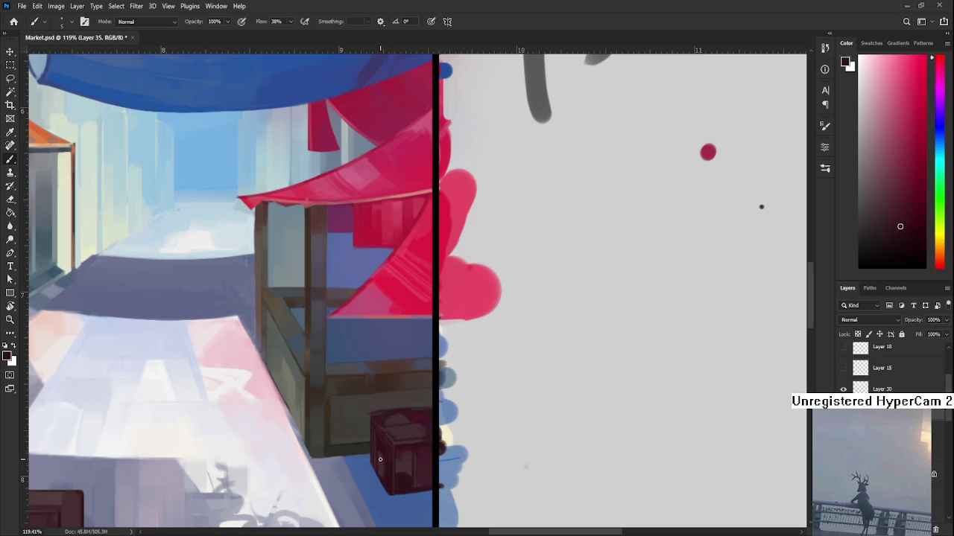
# Step: Sample dark reds from the crate and dab them onto its front face
pyautogui.keyDown('alt'); pyautogui.click(383, 445); pyautogui.keyUp('alt')
pyautogui.keyDown('alt'); pyautogui.click(383, 460); pyautogui.keyUp('alt')
pyautogui.keyDown('alt'); pyautogui.click(383, 459); pyautogui.keyUp('alt')
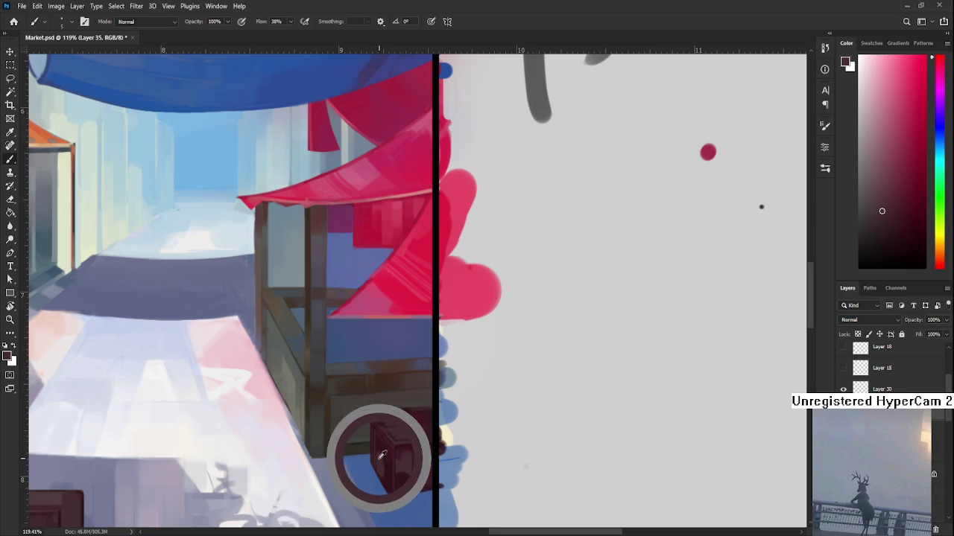
pyautogui.keyDown('alt'); pyautogui.click(384, 452); pyautogui.keyUp('alt')
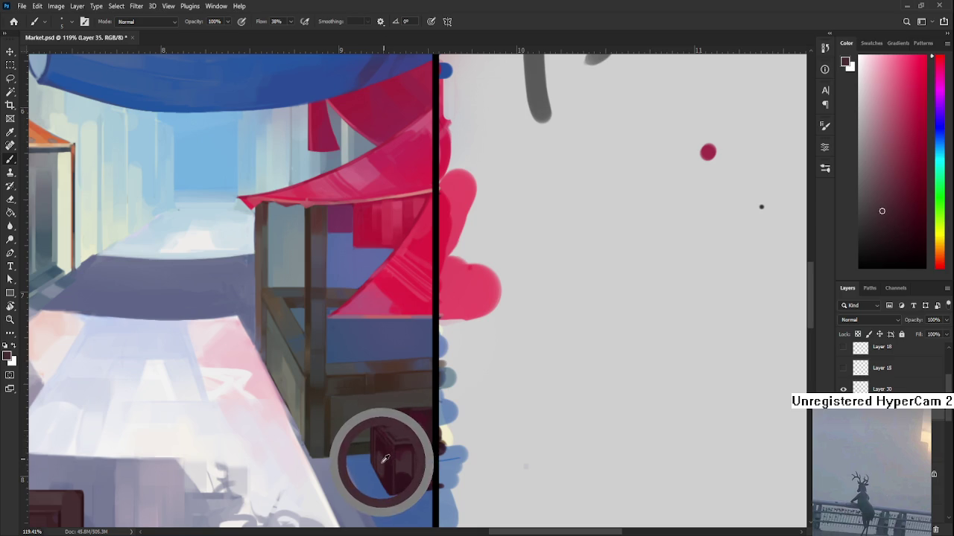
pyautogui.keyDown('alt'); pyautogui.click(384, 451); pyautogui.keyUp('alt')
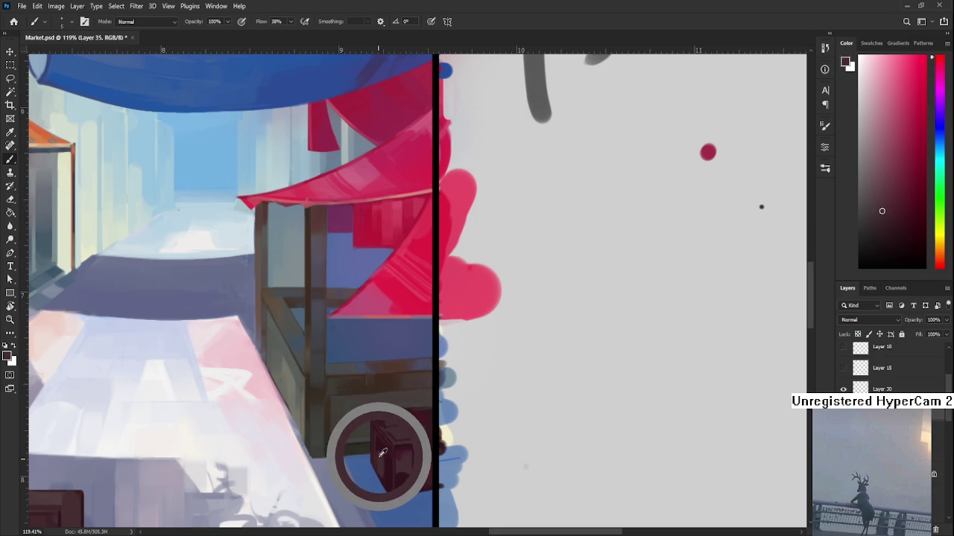
pyautogui.keyDown('alt'); pyautogui.click(383, 456); pyautogui.keyUp('alt')
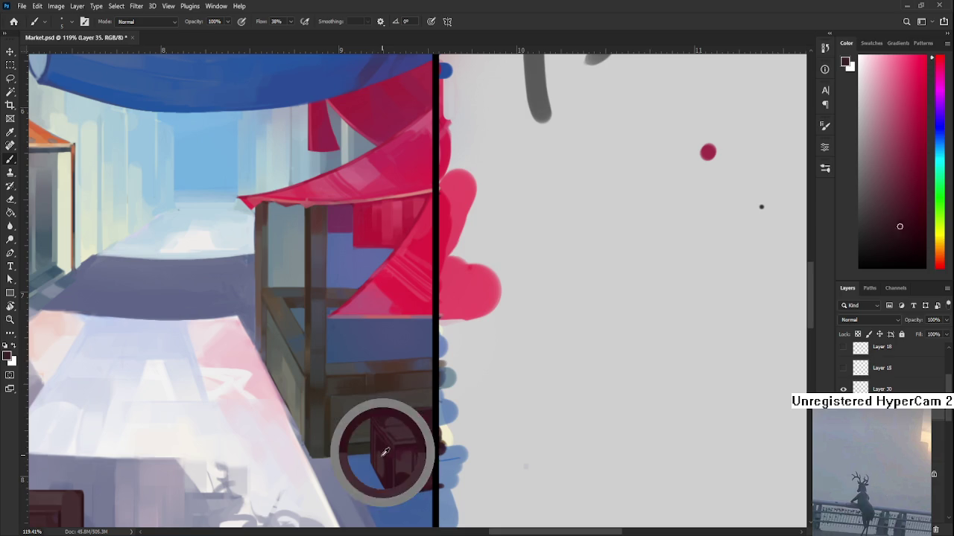
pyautogui.keyDown('alt'); pyautogui.click(382, 459); pyautogui.keyUp('alt')
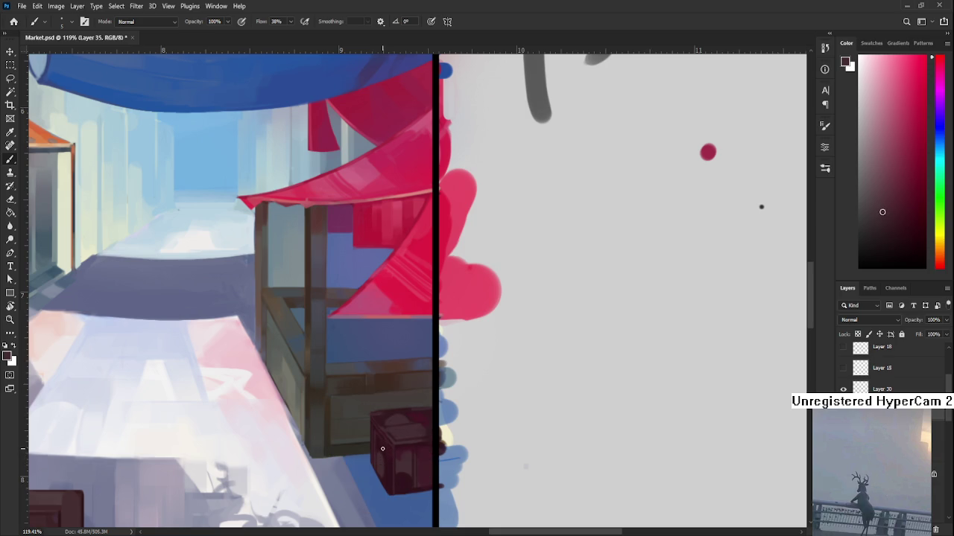
pyautogui.keyDown('alt'); pyautogui.click(386, 444); pyautogui.keyUp('alt')
pyautogui.keyDown('alt'); pyautogui.click(382, 458); pyautogui.keyUp('alt')
pyautogui.keyDown('alt'); pyautogui.click(386, 456); pyautogui.keyUp('alt')
pyautogui.keyDown('alt'); pyautogui.click(387, 449); pyautogui.keyUp('alt')
pyautogui.keyDown('alt'); pyautogui.click(387, 447); pyautogui.keyUp('alt')
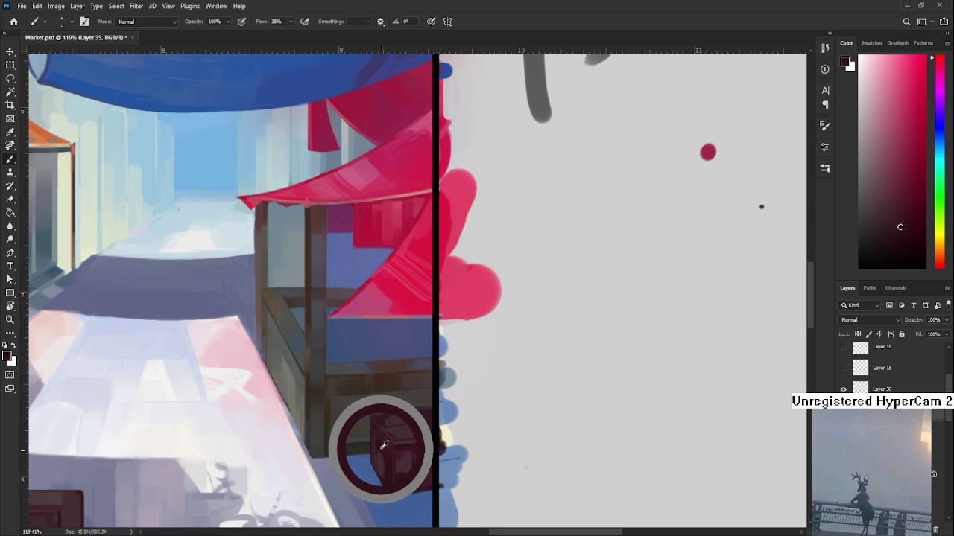
# Step: Sample the crate's lower-right and darkest tones and dab deeper shading across its faces
pyautogui.keyDown('alt'); pyautogui.click(406, 465); pyautogui.keyUp('alt')
pyautogui.keyDown('alt'); pyautogui.click(383, 451); pyautogui.keyUp('alt')
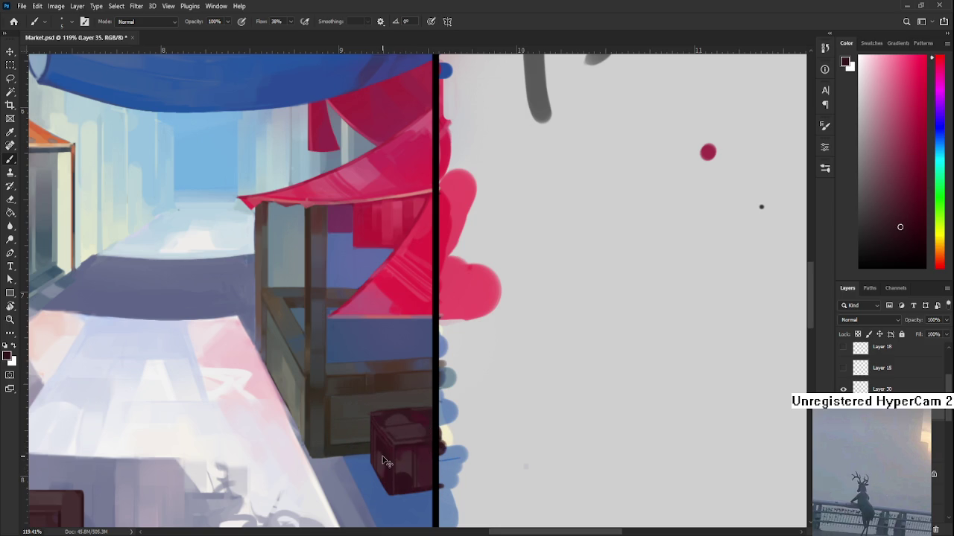
pyautogui.keyDown('alt'); pyautogui.click(386, 441); pyautogui.keyUp('alt')
pyautogui.moveTo(386, 445); pyautogui.dragTo(385, 447)
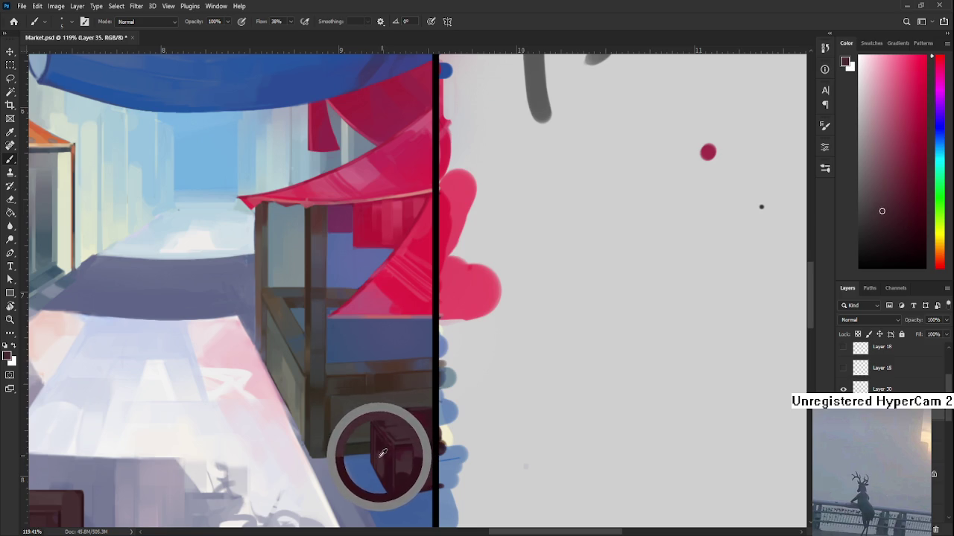
pyautogui.moveTo(386, 445); pyautogui.dragTo(379, 456)
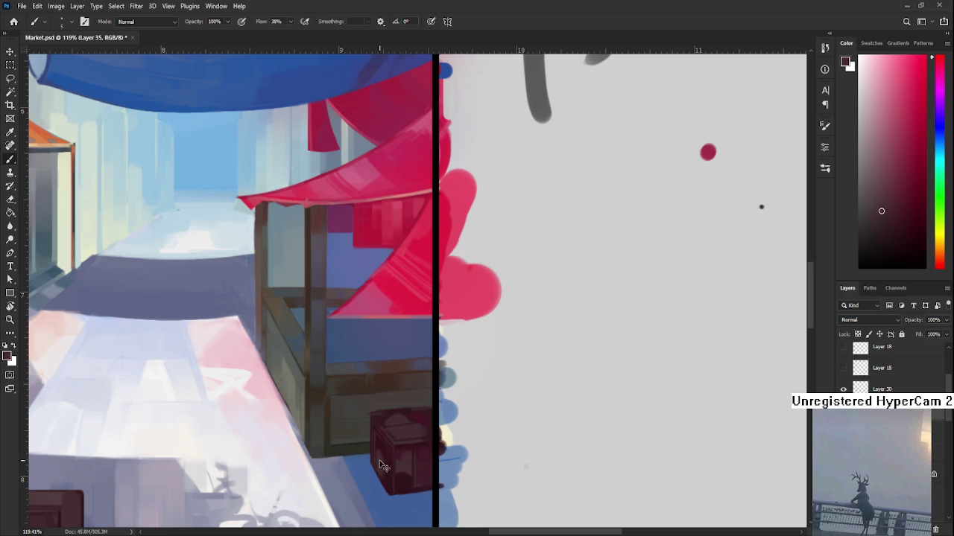
pyautogui.keyDown('alt'); pyautogui.click(380, 449); pyautogui.keyUp('alt')
pyautogui.keyDown('alt'); pyautogui.click(380, 448); pyautogui.keyUp('alt')
pyautogui.keyDown('alt'); pyautogui.click(383, 451); pyautogui.keyUp('alt')
pyautogui.keyDown('alt'); pyautogui.click(378, 451); pyautogui.keyUp('alt')
pyautogui.keyDown('alt'); pyautogui.click(383, 450); pyautogui.keyUp('alt')
pyautogui.keyDown('alt'); pyautogui.click(382, 452); pyautogui.keyUp('alt')
pyautogui.keyDown('alt'); pyautogui.click(382, 451); pyautogui.keyUp('alt')
# Step: Pan left and eyedrop several crate spots to settle on its darker red
pyautogui.keyDown('alt'); pyautogui.click(383, 460); pyautogui.keyUp('alt')
pyautogui.keyDown('alt'); pyautogui.click(384, 459); pyautogui.keyUp('alt')
pyautogui.keyDown('alt'); pyautogui.click(386, 480); pyautogui.keyUp('alt')
pyautogui.moveTo(412, 451); pyautogui.dragTo(389, 457)
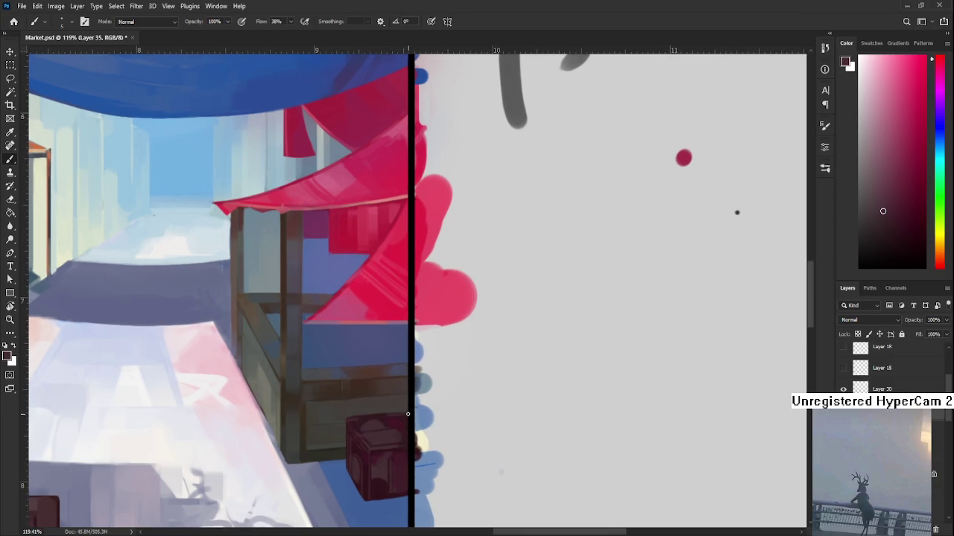
pyautogui.keyDown('alt'); pyautogui.click(382, 450); pyautogui.keyUp('alt')
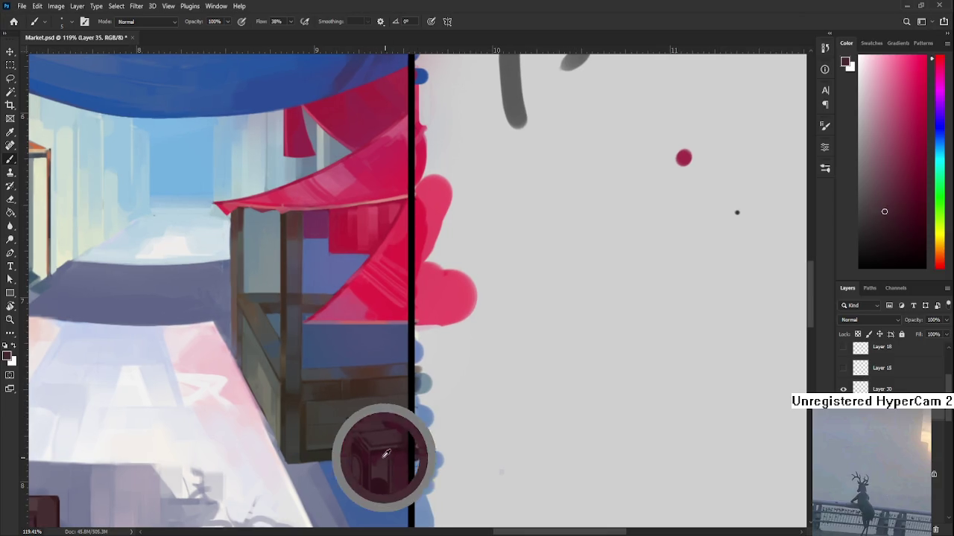
pyautogui.keyDown('alt'); pyautogui.click(380, 463); pyautogui.keyUp('alt')
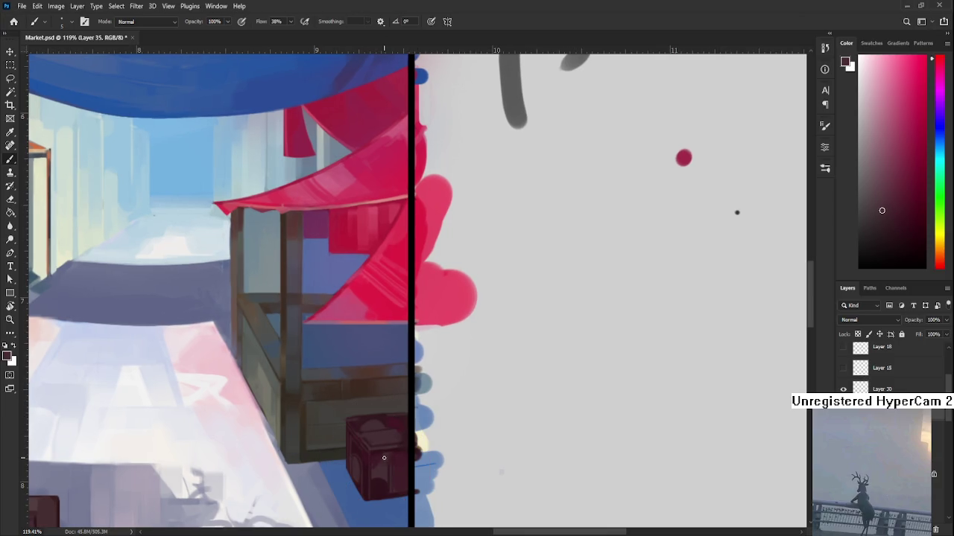
pyautogui.keyDown('alt'); pyautogui.click(383, 454); pyautogui.keyUp('alt')
pyautogui.scroll(1, 413, 405)
# Step: Sample crate shades and paint the lighter lid plane
pyautogui.keyDown('alt'); pyautogui.click(357, 445); pyautogui.keyUp('alt')
pyautogui.keyDown('alt'); pyautogui.click(357, 447); pyautogui.keyUp('alt')
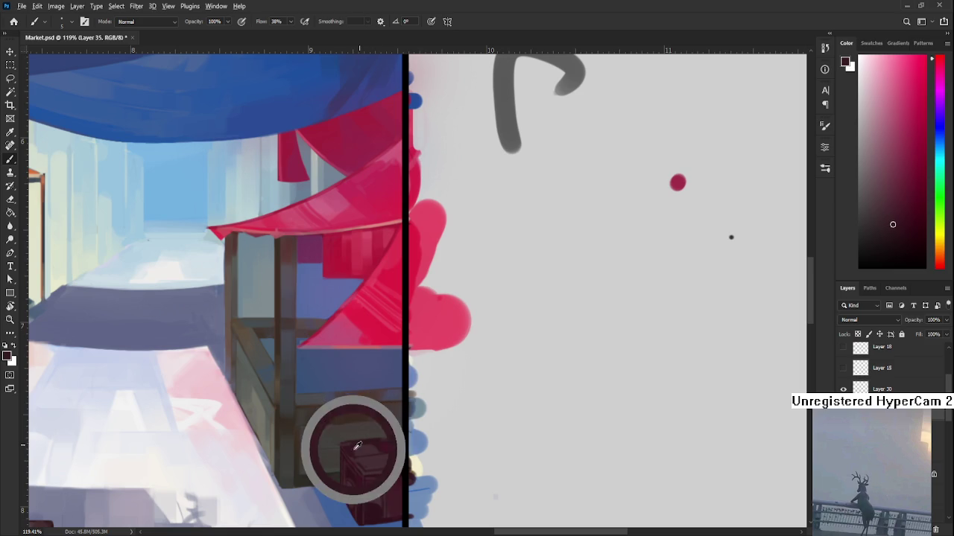
pyautogui.keyDown('alt'); pyautogui.click(366, 449); pyautogui.keyUp('alt')
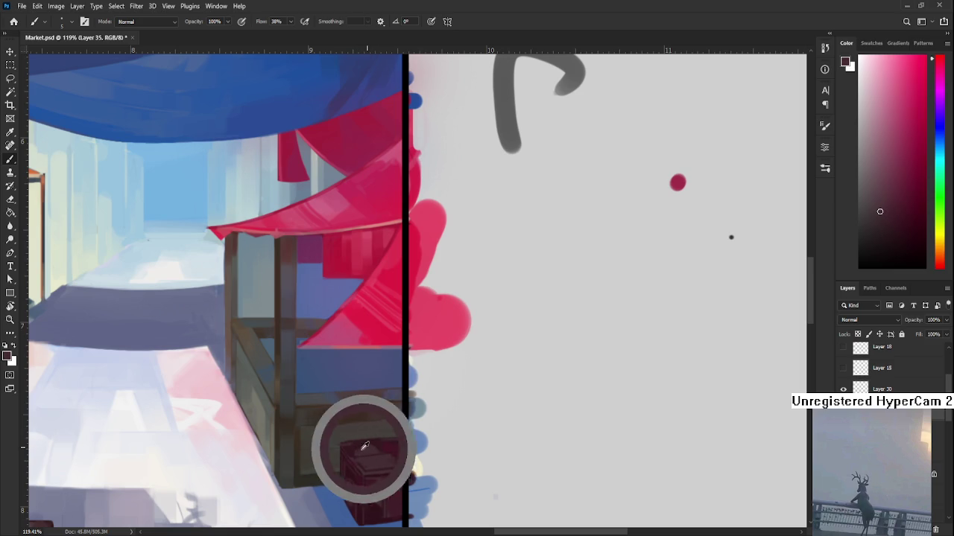
pyautogui.keyDown('alt'); pyautogui.click(365, 448); pyautogui.keyUp('alt')
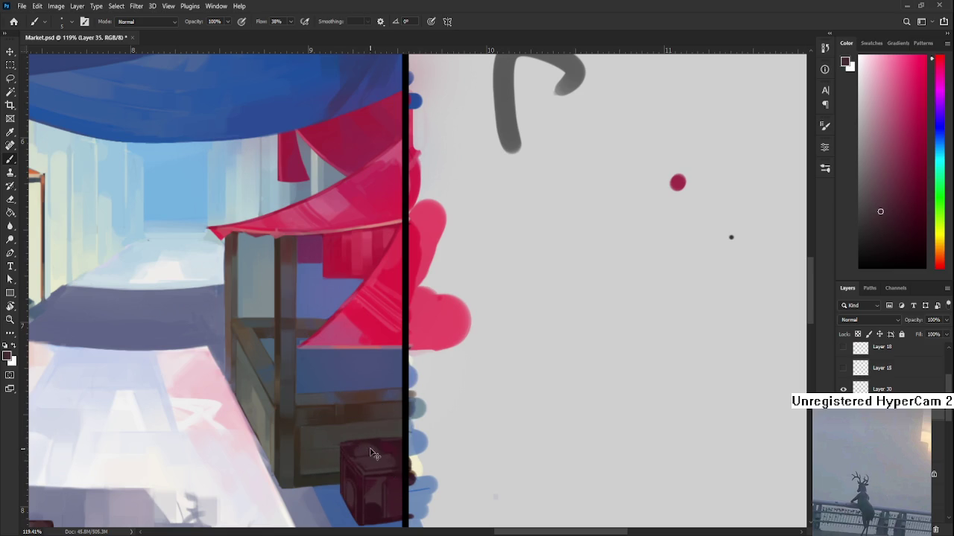
pyautogui.keyDown('alt'); pyautogui.click(349, 445); pyautogui.keyUp('alt')
pyautogui.keyDown('alt'); pyautogui.click(363, 445); pyautogui.keyUp('alt')
pyautogui.moveTo(363, 444); pyautogui.dragTo(359, 449)
pyautogui.moveTo(359, 448); pyautogui.dragTo(355, 448)
pyautogui.keyDown('alt'); pyautogui.click(364, 450); pyautogui.keyUp('alt')
pyautogui.moveTo(364, 449); pyautogui.dragTo(352, 452)
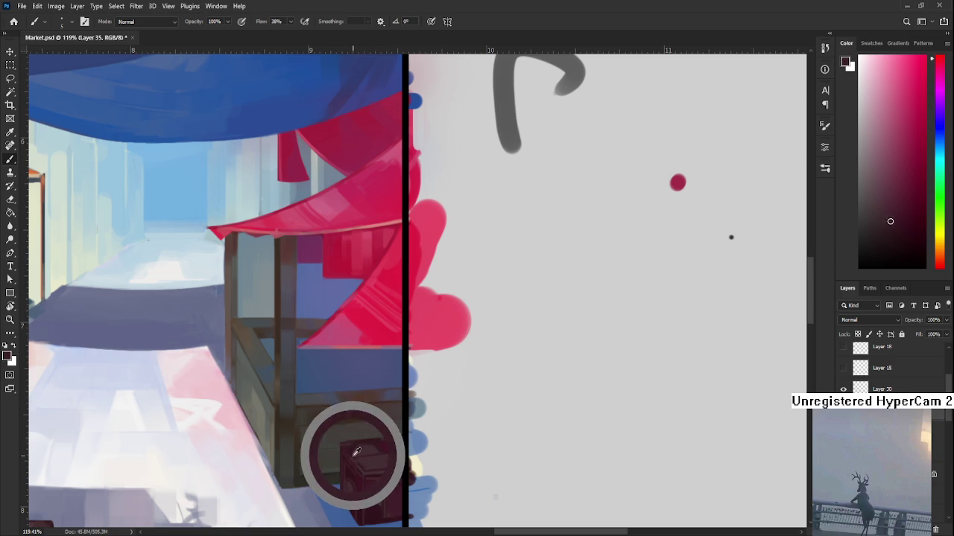
# Step: Alternate lighter and darker crate tones to shade the crate's darker sides
pyautogui.keyDown('alt'); pyautogui.click(356, 461); pyautogui.keyUp('alt')
pyautogui.keyDown('alt'); pyautogui.click(356, 458); pyautogui.keyUp('alt')
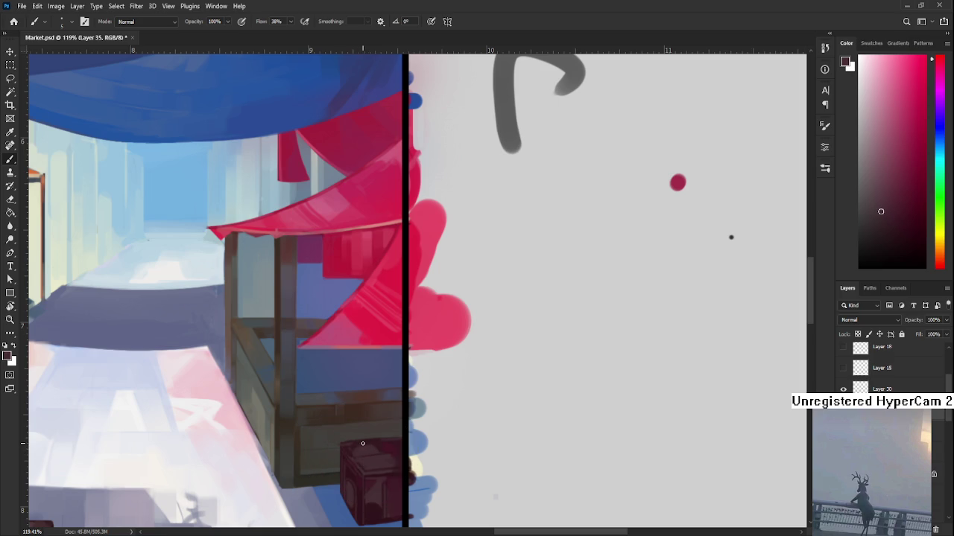
pyautogui.keyDown('alt'); pyautogui.click(359, 445); pyautogui.keyUp('alt')
pyautogui.keyDown('alt'); pyautogui.click(384, 444); pyautogui.keyUp('alt')
pyautogui.keyDown('alt'); pyautogui.click(380, 447); pyautogui.keyUp('alt')
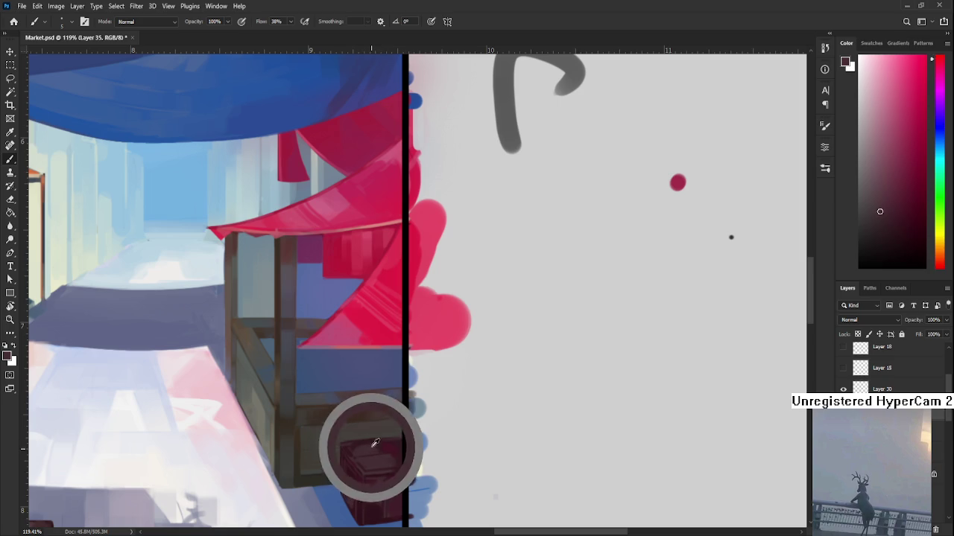
pyautogui.keyDown('alt'); pyautogui.click(381, 446); pyautogui.keyUp('alt')
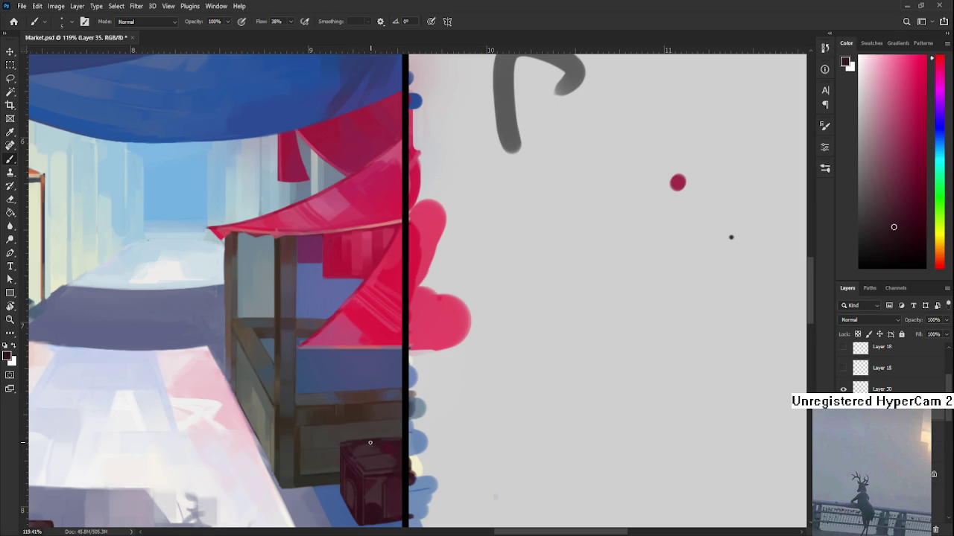
pyautogui.keyDown('alt'); pyautogui.click(377, 440); pyautogui.keyUp('alt')
pyautogui.keyDown('alt'); pyautogui.click(374, 450); pyautogui.keyUp('alt')
pyautogui.keyDown('alt'); pyautogui.click(373, 449); pyautogui.keyUp('alt')
pyautogui.keyDown('alt'); pyautogui.click(383, 439); pyautogui.keyUp('alt')
# Step: Zoom in and recentre on the crate, sampling its dark red
pyautogui.scroll(-2, 380, 452)
pyautogui.scroll(4, 380, 451)
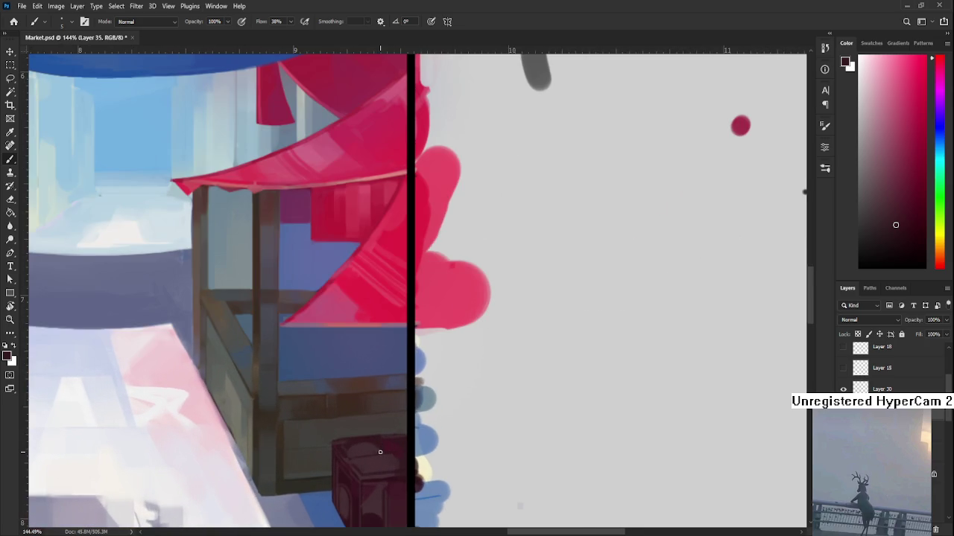
pyautogui.scroll(-2, 380, 470)
pyautogui.keyDown('alt'); pyautogui.click(381, 439); pyautogui.keyUp('alt')
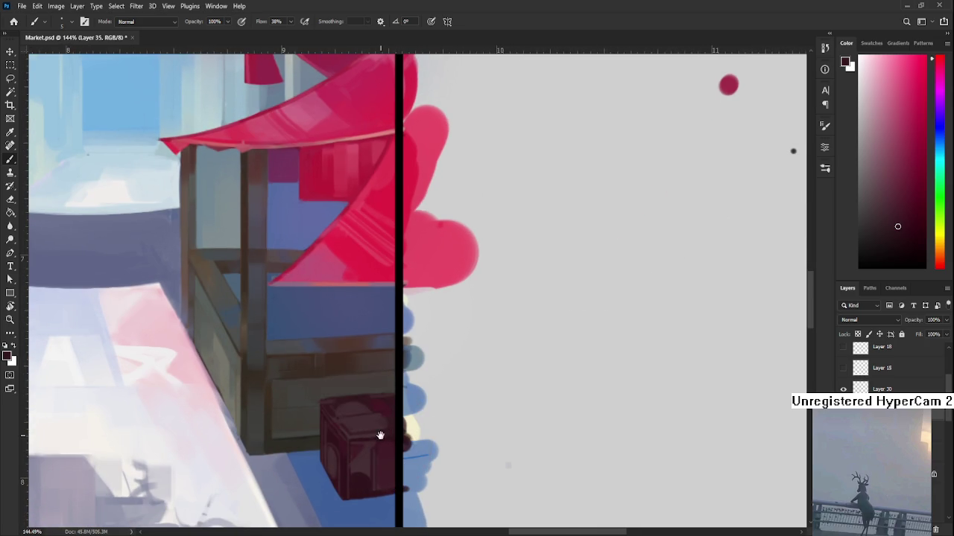
pyautogui.moveTo(380, 435); pyautogui.dragTo(386, 420)
pyautogui.keyDown('alt'); pyautogui.click(366, 457); pyautogui.keyUp('alt')
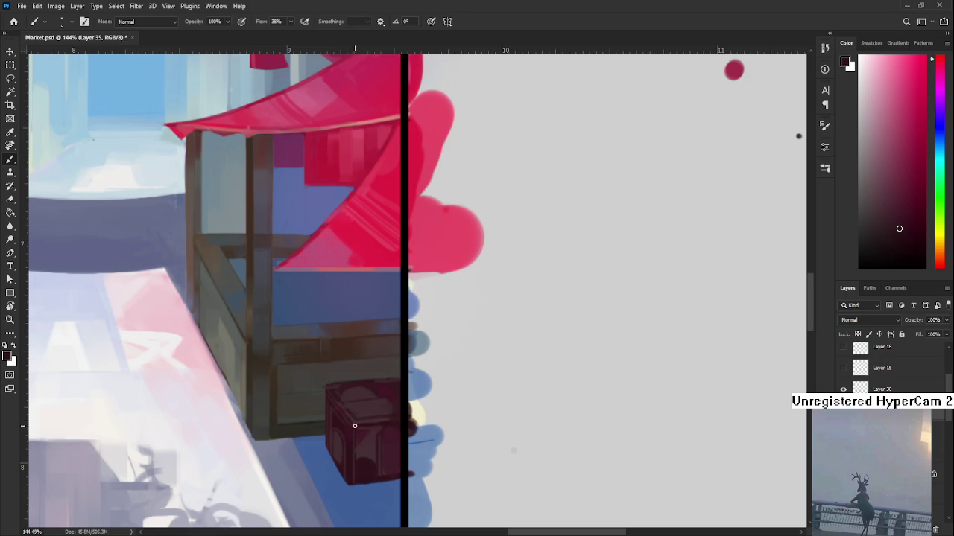
# Step: Sample crate shades and paint the lid and arched front panel details
pyautogui.keyDown('alt'); pyautogui.click(360, 425); pyautogui.keyUp('alt')
pyautogui.keyDown('alt'); pyautogui.click(357, 418); pyautogui.keyUp('alt')
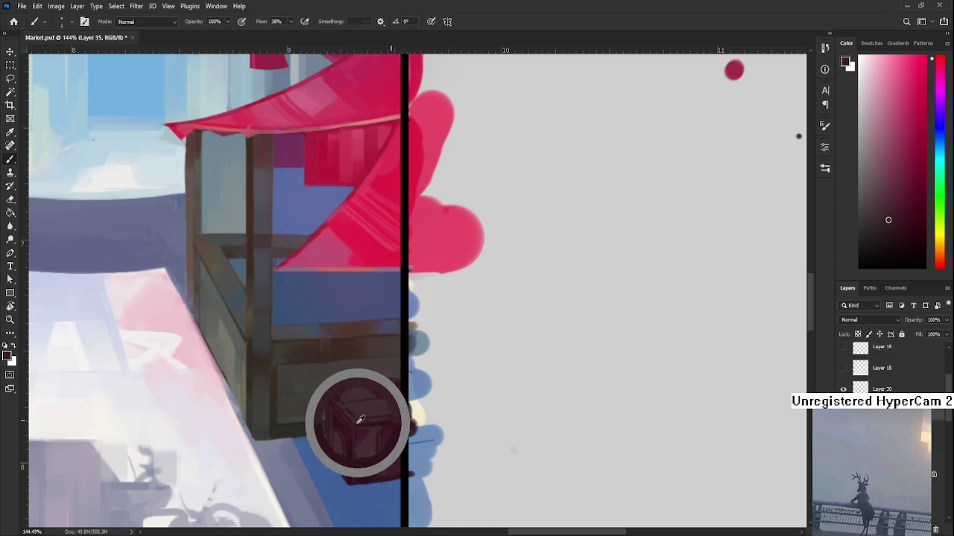
pyautogui.keyDown('alt'); pyautogui.click(358, 419); pyautogui.keyUp('alt')
pyautogui.keyDown('alt'); pyautogui.click(358, 419); pyautogui.keyUp('alt')
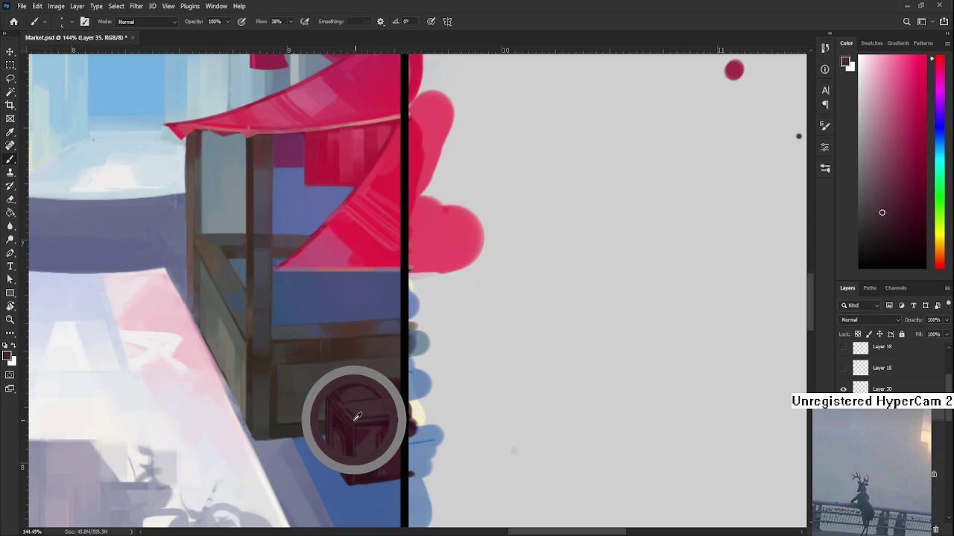
pyautogui.keyDown('alt'); pyautogui.click(382, 421); pyautogui.keyUp('alt')
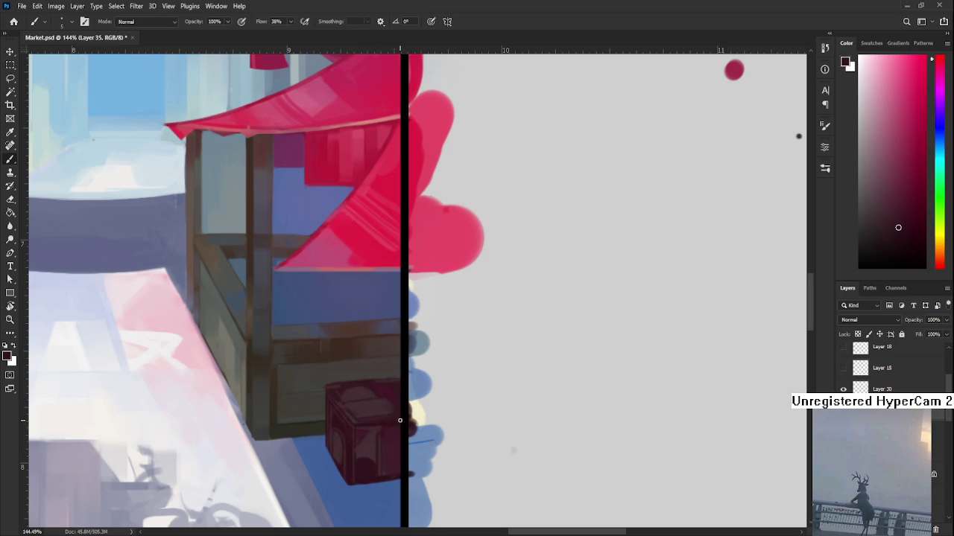
pyautogui.keyDown('alt'); pyautogui.click(395, 423); pyautogui.keyUp('alt')
pyautogui.scroll(-5, 406, 313)
pyautogui.scroll(5, 399, 326)
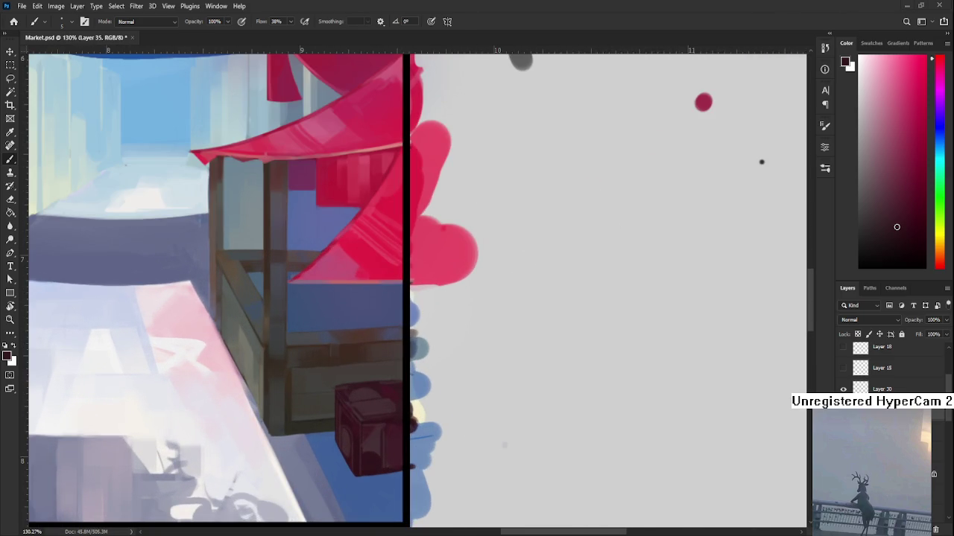
pyautogui.scroll(3, 355, 454)
pyautogui.scroll(2, 358, 440)
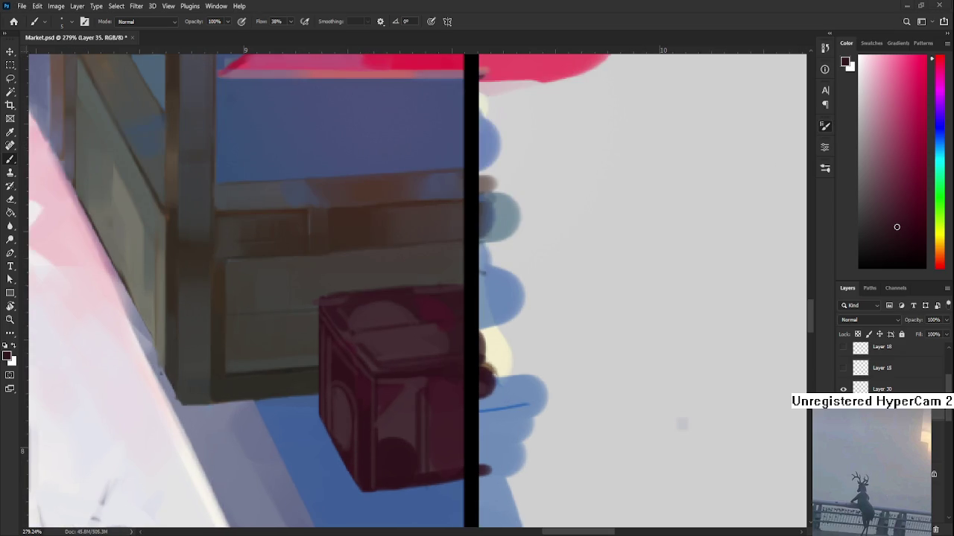
# Step: Set the brush size to 45 and sample a lighter crate shade
pyautogui.press(']')
pyautogui.press(']')
pyautogui.press(']')
pyautogui.press('[')
pyautogui.press('[')
pyautogui.press('[')
pyautogui.press('[')
pyautogui.press('[')
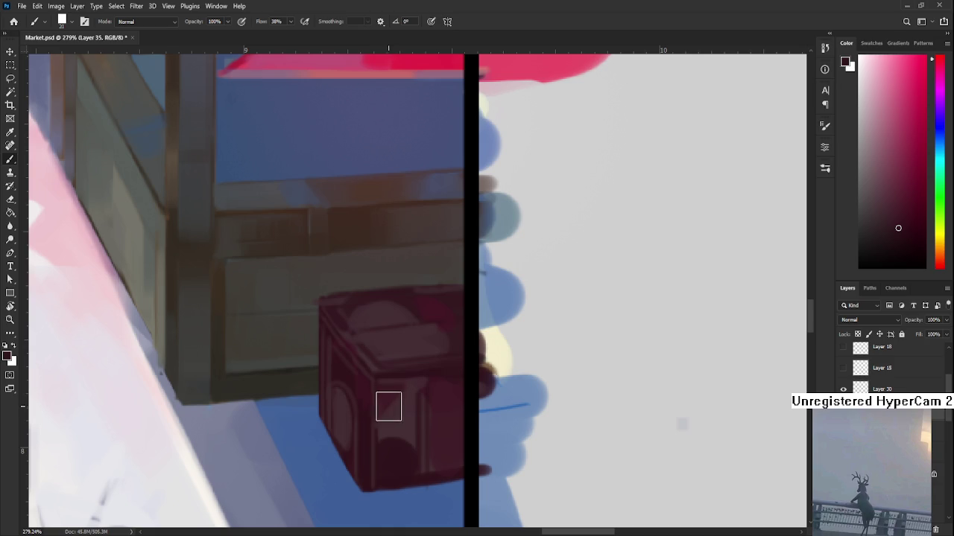
pyautogui.keyDown('alt'); pyautogui.click(392, 391); pyautogui.keyUp('alt')
pyautogui.keyDown('alt'); pyautogui.click(410, 415); pyautogui.keyUp('alt')
pyautogui.hscroll(1, 408, 418)
pyautogui.keyDown('alt'); pyautogui.click(382, 414); pyautogui.keyUp('alt')
# Step: Paint a darker vertical stroke and lighter marks down the crate front
pyautogui.keyDown('alt'); pyautogui.click(383, 403); pyautogui.keyUp('alt')
pyautogui.moveTo(383, 402)
pyautogui.mouseDown()
pyautogui.moveTo(388, 462)
pyautogui.moveTo(387, 399)
pyautogui.moveTo(387, 429)
pyautogui.mouseUp()
pyautogui.keyDown('alt'); pyautogui.click(375, 456); pyautogui.keyUp('alt')
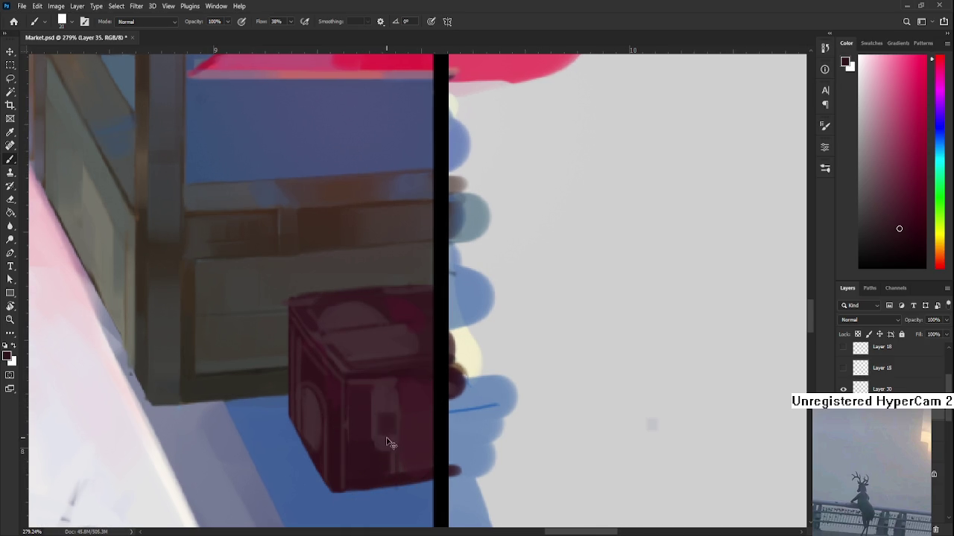
pyautogui.keyDown('alt'); pyautogui.click(389, 416); pyautogui.keyUp('alt')
pyautogui.keyDown('alt'); pyautogui.click(398, 455); pyautogui.keyUp('alt')
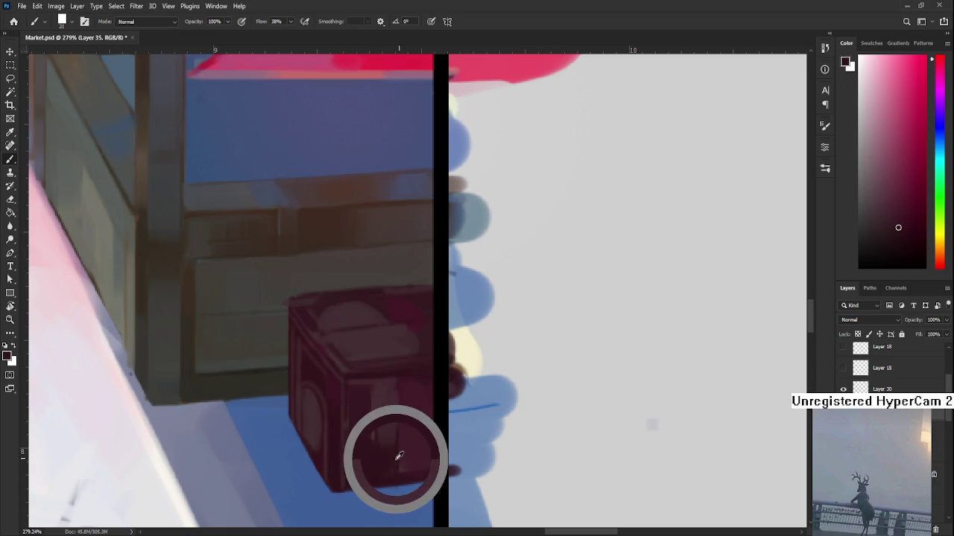
pyautogui.keyDown('alt'); pyautogui.click(383, 456); pyautogui.keyUp('alt')
pyautogui.moveTo(385, 414); pyautogui.dragTo(387, 421)
pyautogui.keyDown('alt'); pyautogui.click(386, 440); pyautogui.keyUp('alt')
pyautogui.click(386, 437)
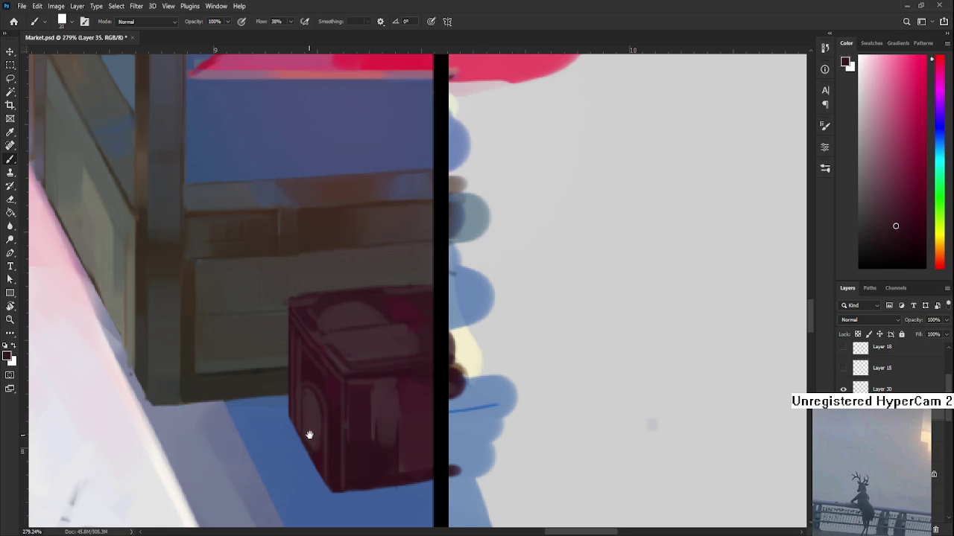
# Step: Add faint strokes and a darkened patch on the crate's right face
pyautogui.hscroll(2, 318, 434)
pyautogui.keyDown('alt'); pyautogui.click(356, 443); pyautogui.keyUp('alt')
pyautogui.keyDown('alt'); pyautogui.click(358, 445); pyautogui.keyUp('alt')
pyautogui.keyDown('alt'); pyautogui.click(364, 451); pyautogui.keyUp('alt')
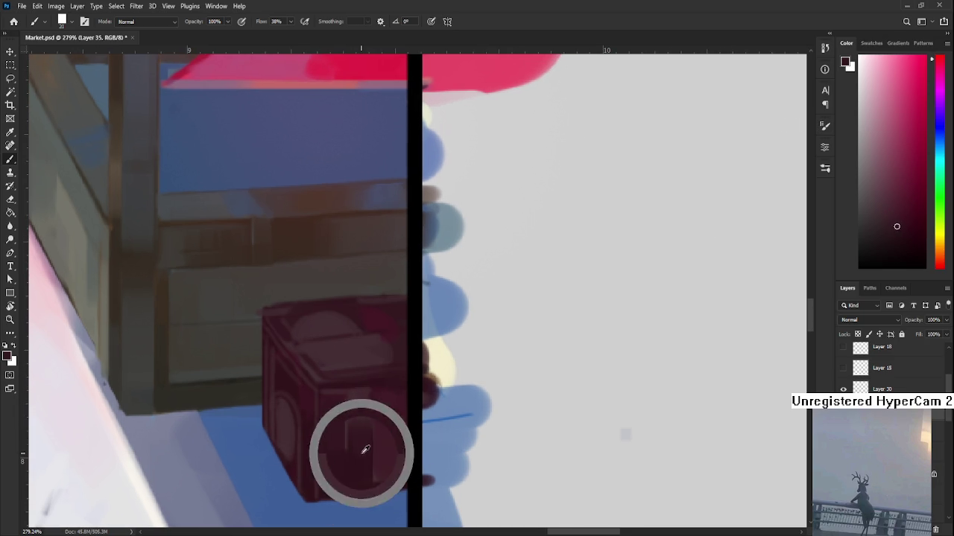
pyautogui.keyDown('alt'); pyautogui.click(362, 403); pyautogui.keyUp('alt')
pyautogui.moveTo(379, 413)
pyautogui.mouseDown()
pyautogui.moveTo(382, 466)
pyautogui.moveTo(381, 405)
pyautogui.moveTo(381, 464)
pyautogui.mouseUp()
pyautogui.keyDown('alt'); pyautogui.click(387, 466); pyautogui.keyUp('alt')
pyautogui.keyDown('alt'); pyautogui.click(363, 458); pyautogui.keyUp('alt')
pyautogui.keyDown('alt'); pyautogui.click(360, 406); pyautogui.keyUp('alt')
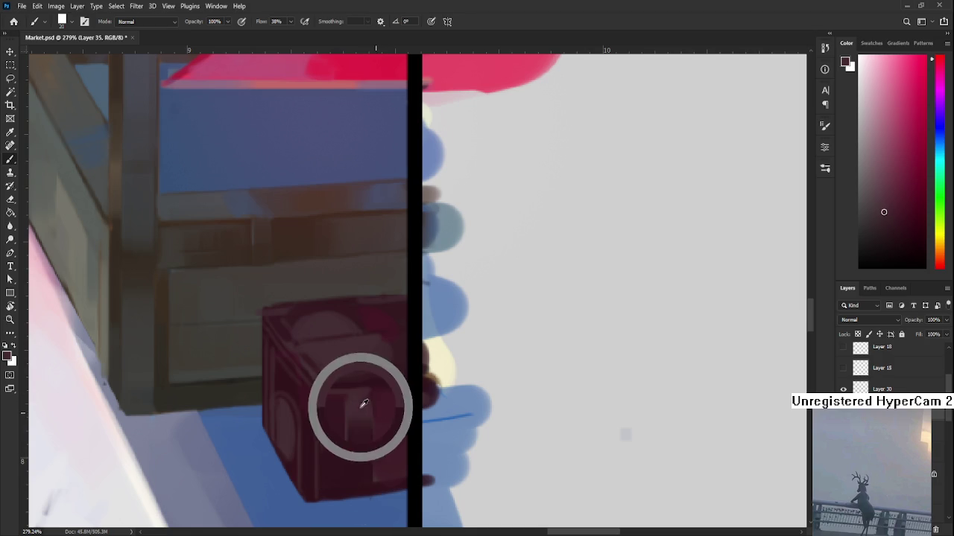
pyautogui.moveTo(387, 419); pyautogui.dragTo(383, 398)
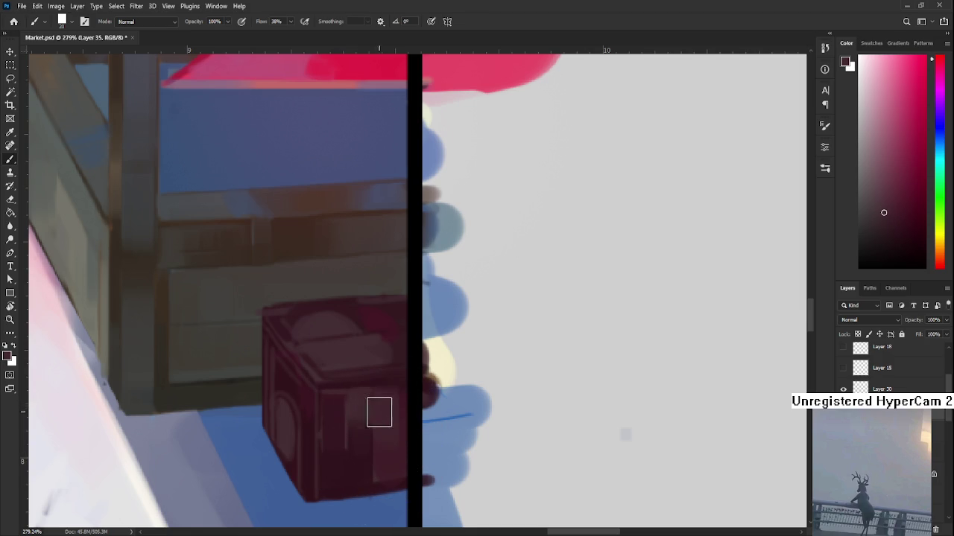
pyautogui.keyDown('alt'); pyautogui.click(368, 403); pyautogui.keyUp('alt')
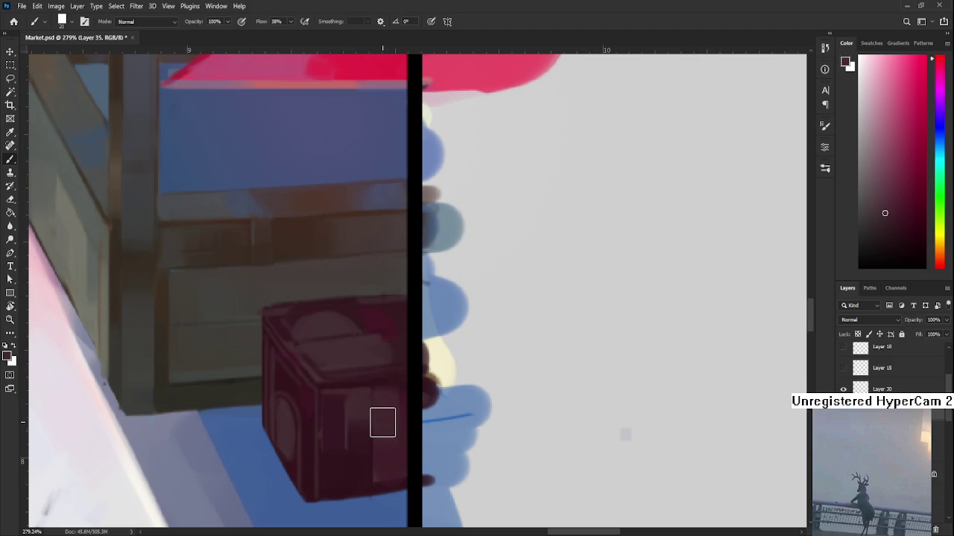
pyautogui.moveTo(373, 385); pyautogui.dragTo(375, 389)
# Step: Reframe on the crate and paint over the arch detail on its left face
pyautogui.scroll(-1, 340, 394)
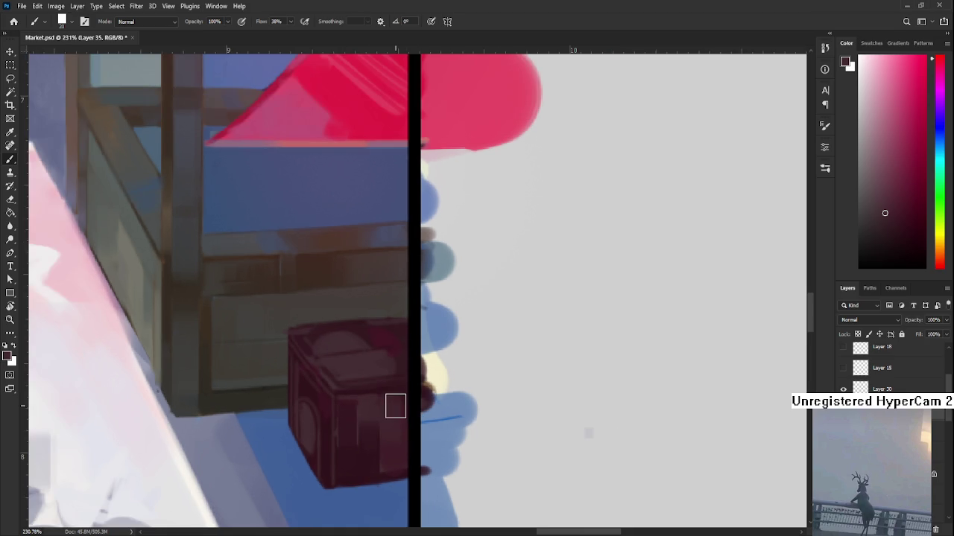
pyautogui.scroll(-1, 341, 400)
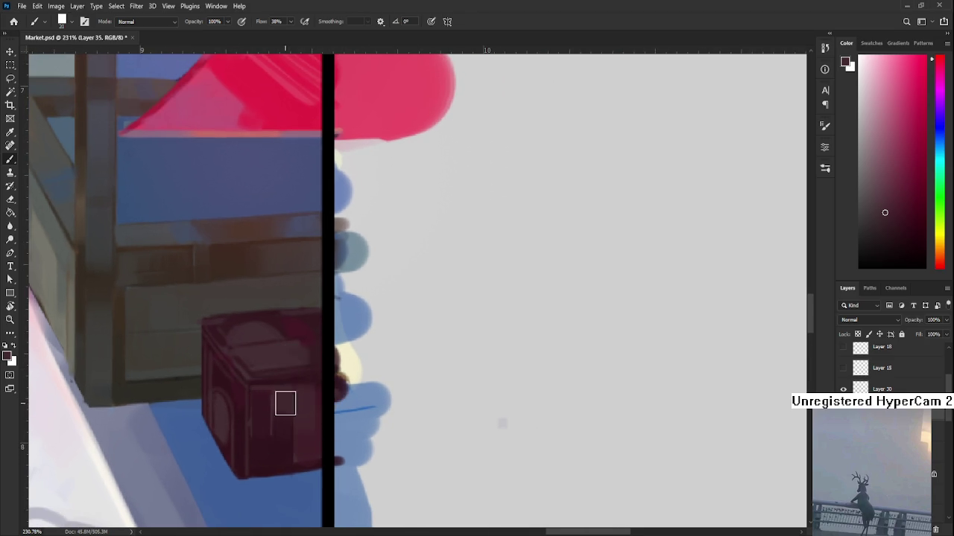
pyautogui.moveTo(284, 403); pyautogui.dragTo(351, 386)
pyautogui.keyDown('alt'); pyautogui.click(352, 427); pyautogui.keyUp('alt')
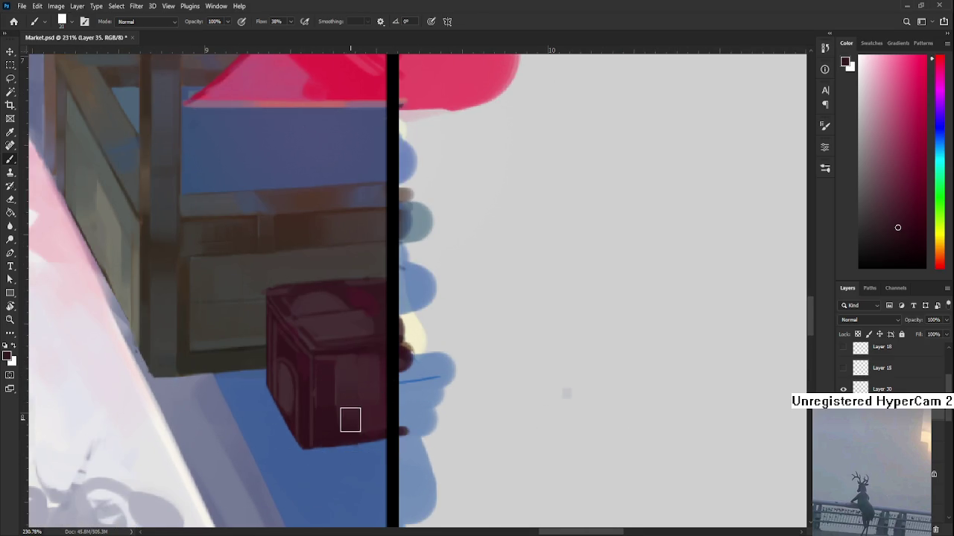
pyautogui.keyDown('alt'); pyautogui.click(352, 374); pyautogui.keyUp('alt')
pyautogui.moveTo(372, 372); pyautogui.dragTo(379, 409)
pyautogui.keyDown('alt'); pyautogui.click(373, 379); pyautogui.keyUp('alt')
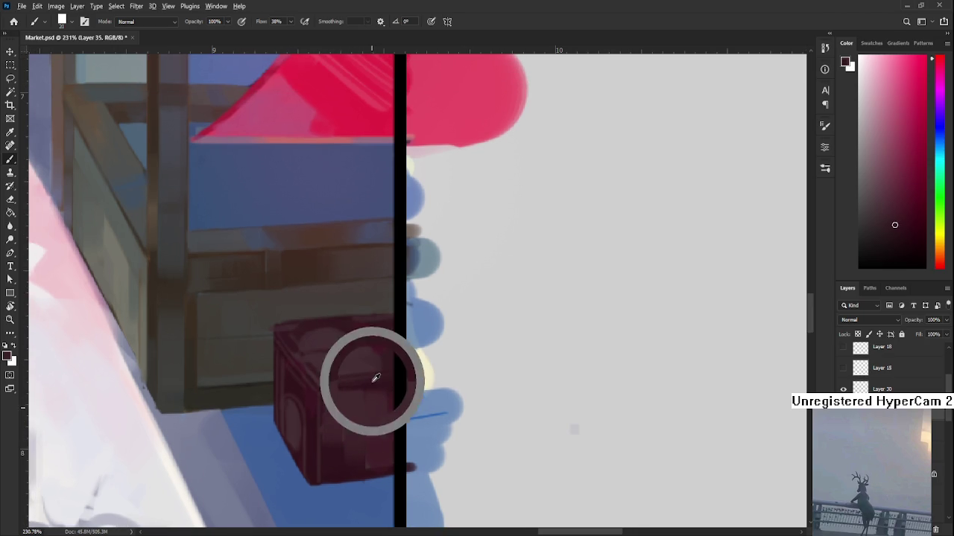
pyautogui.moveTo(321, 399)
pyautogui.mouseDown()
pyautogui.moveTo(388, 399)
pyautogui.moveTo(356, 441)
pyautogui.mouseUp()
pyautogui.keyDown('alt'); pyautogui.click(375, 404); pyautogui.keyUp('alt')
pyautogui.moveTo(355, 395); pyautogui.dragTo(361, 451)
pyautogui.keyDown('alt'); pyautogui.click(389, 437); pyautogui.keyUp('alt')
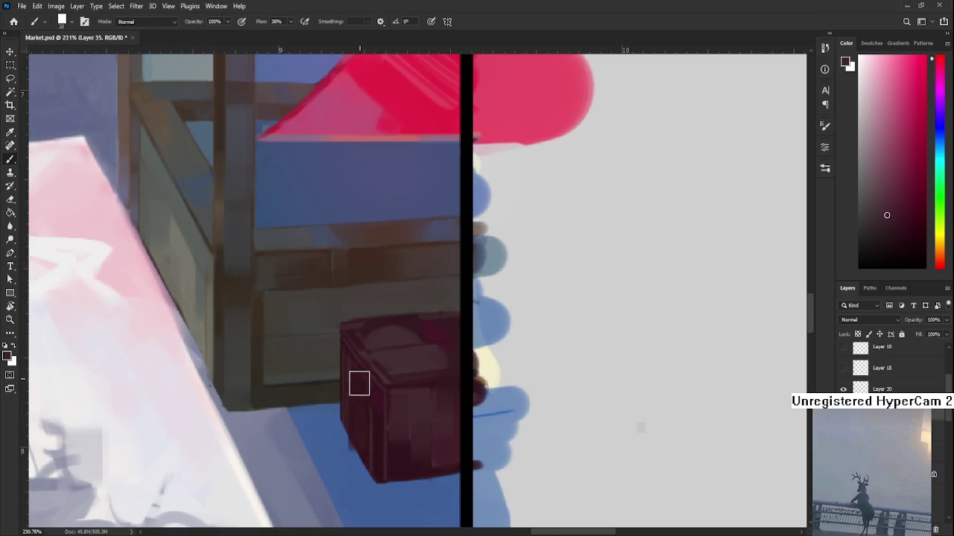
# Step: Erase the crate's lower-left edge and cover its light top with dark maroon
pyautogui.press('e')
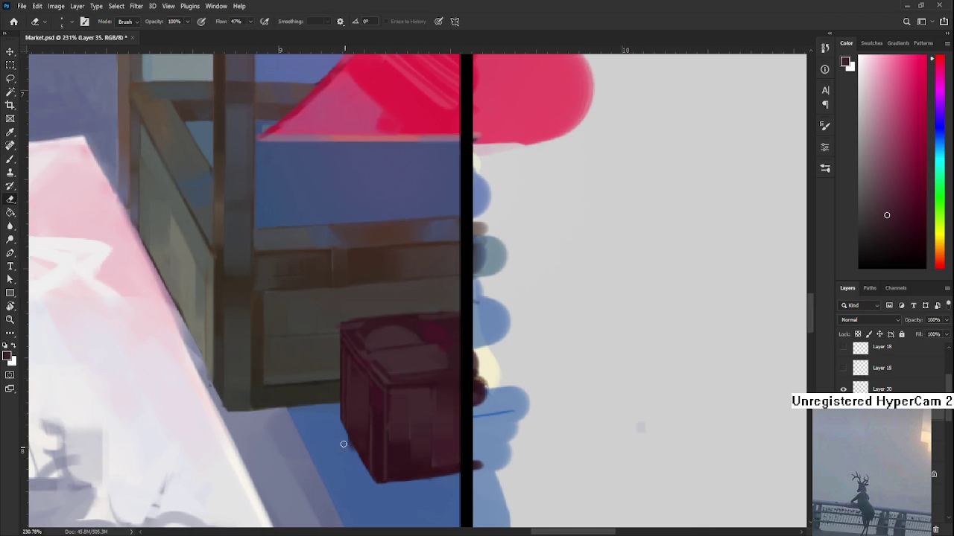
pyautogui.moveTo(343, 436)
pyautogui.mouseDown()
pyautogui.moveTo(347, 445)
pyautogui.moveTo(288, 471)
pyautogui.mouseUp()
pyautogui.press('b')
pyautogui.keyDown('alt'); pyautogui.click(339, 356); pyautogui.keyUp('alt')
pyautogui.moveTo(331, 360); pyautogui.dragTo(313, 365)
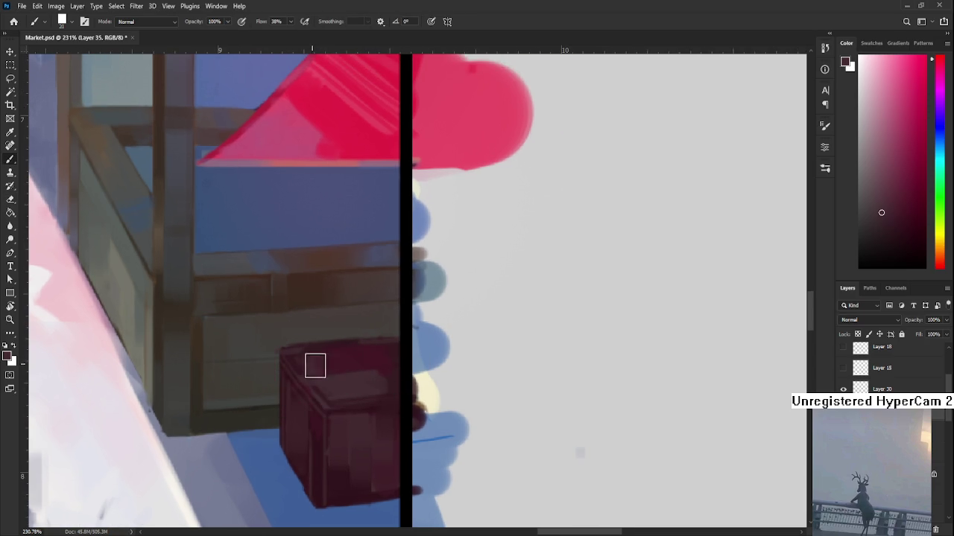
pyautogui.moveTo(383, 357); pyautogui.dragTo(353, 359)
pyautogui.keyDown('alt'); pyautogui.click(373, 351); pyautogui.keyUp('alt')
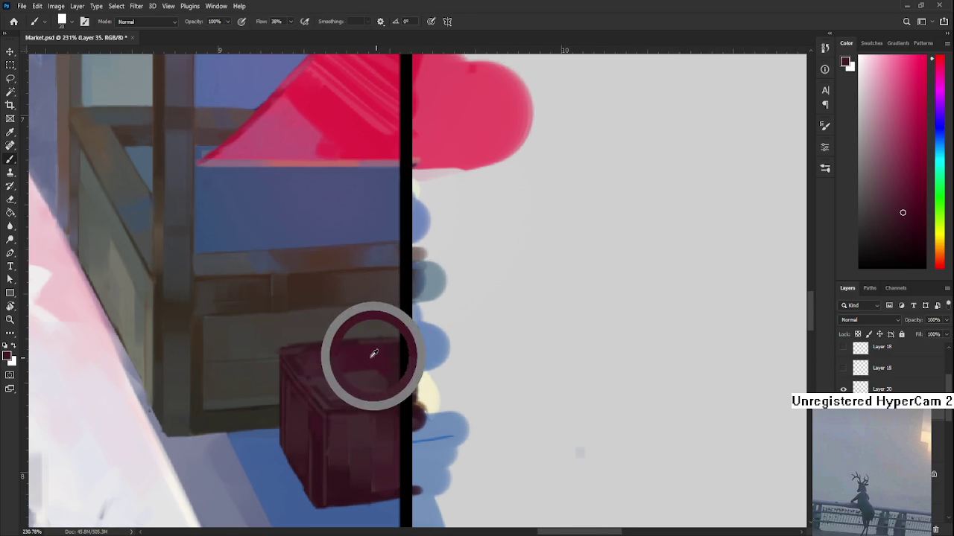
pyautogui.keyDown('alt'); pyautogui.click(378, 362); pyautogui.keyUp('alt')
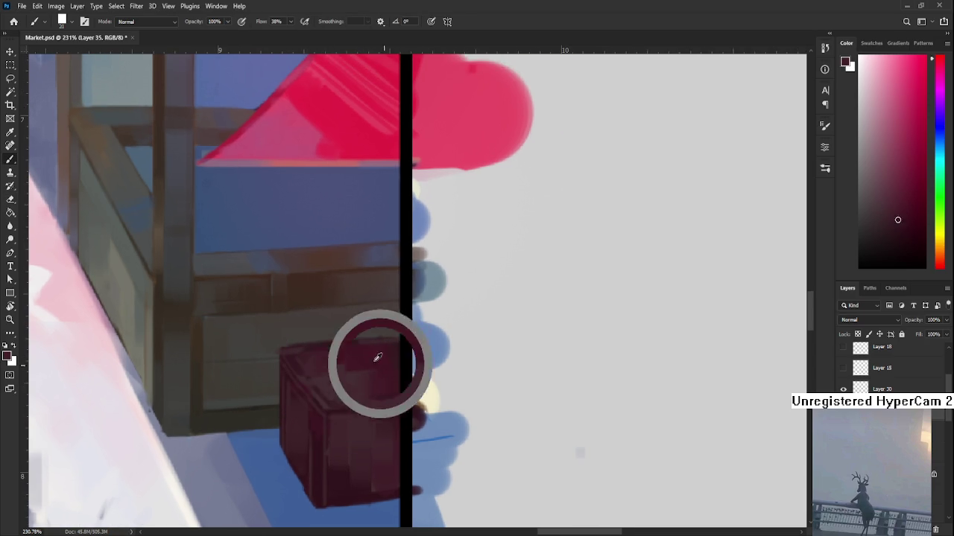
pyautogui.press('[')
pyautogui.press('[')
pyautogui.press('[')
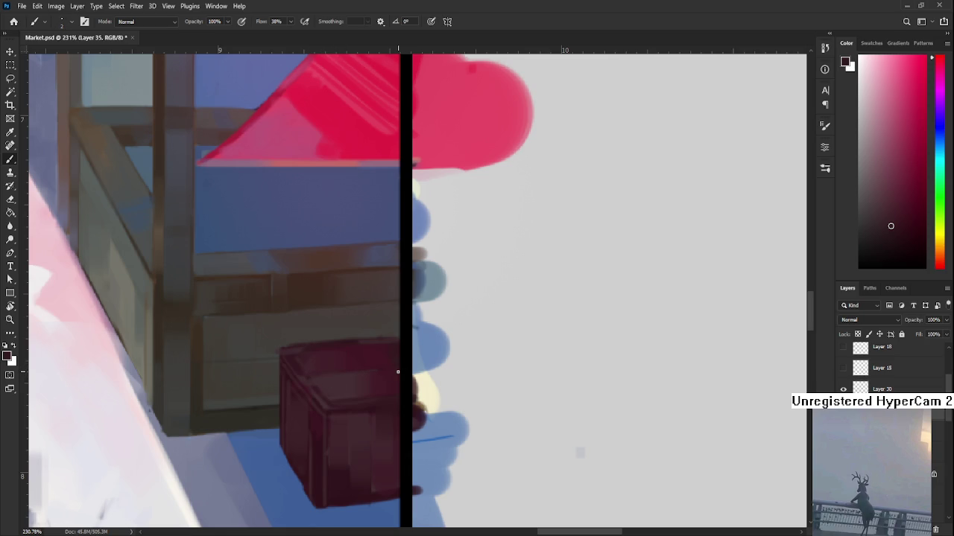
pyautogui.scroll(-5, 398, 371)
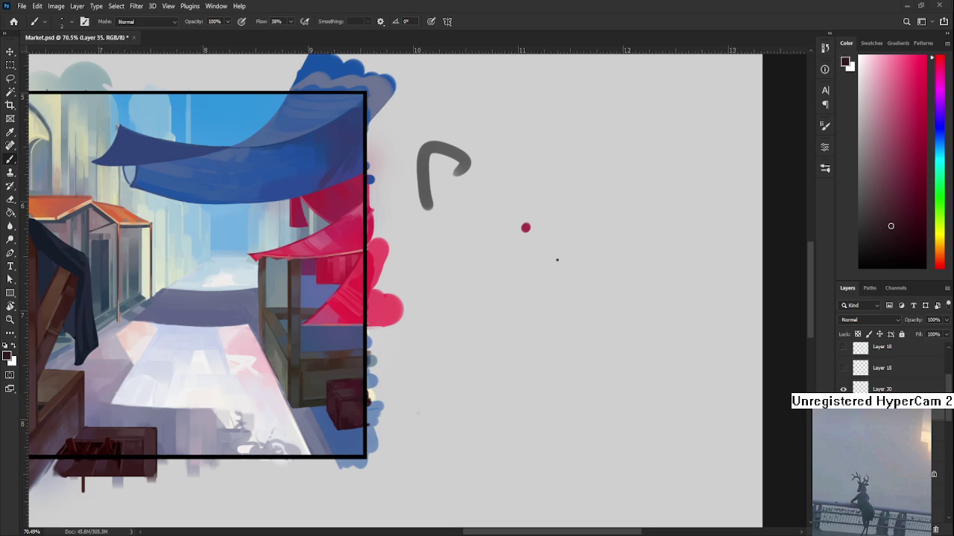
pyautogui.scroll(-1, 338, 403)
pyautogui.scroll(-1, 338, 403)
pyautogui.scroll(1, 338, 403)
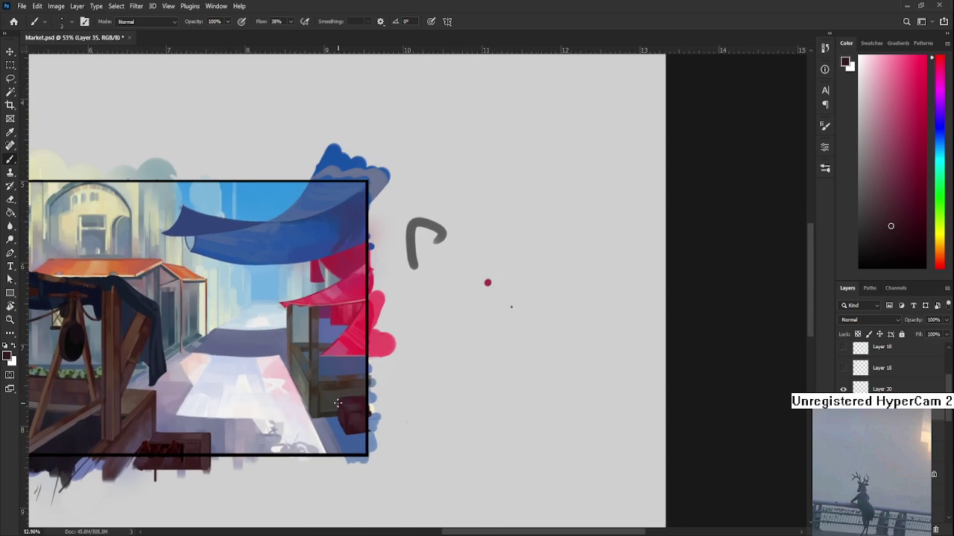
pyautogui.scroll(2, 337, 403)
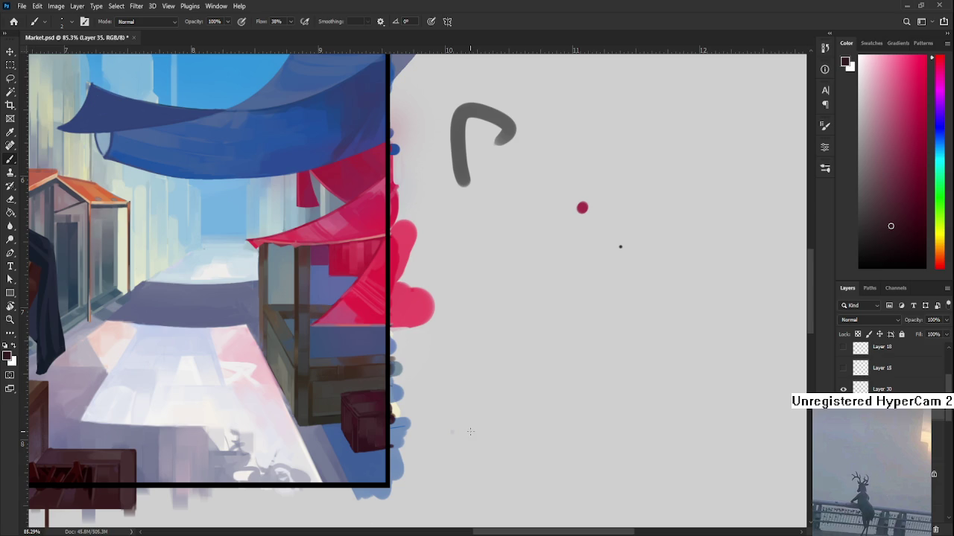
pyautogui.scroll(1, 361, 423)
pyautogui.scroll(1, 360, 424)
pyautogui.scroll(1, 397, 423)
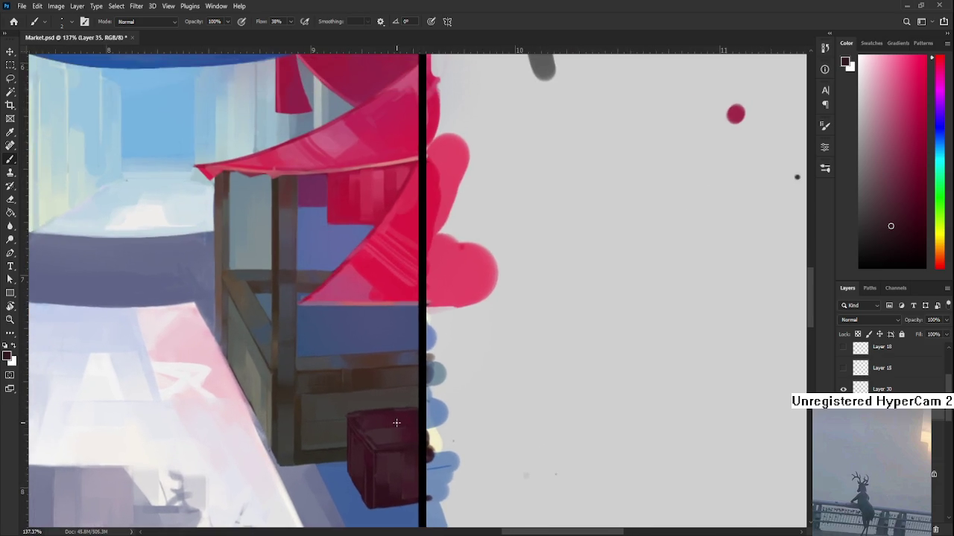
pyautogui.scroll(-2, 396, 422)
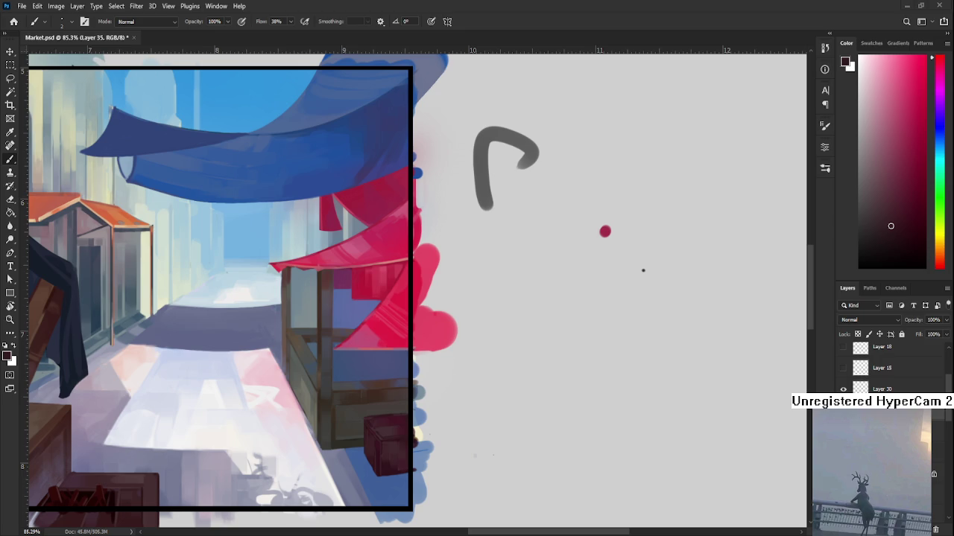
pyautogui.moveTo(300, 428); pyautogui.dragTo(352, 414)
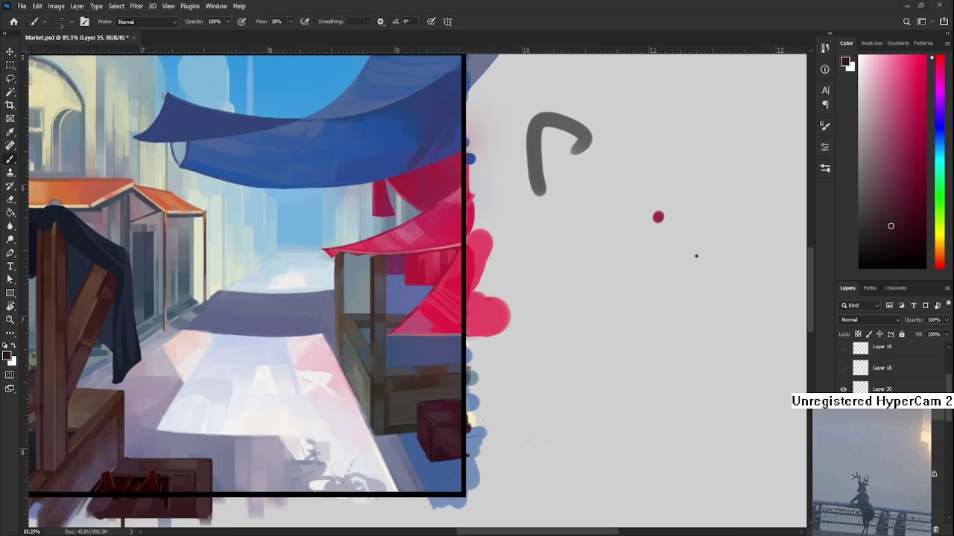
pyautogui.scroll(2, 477, 395)
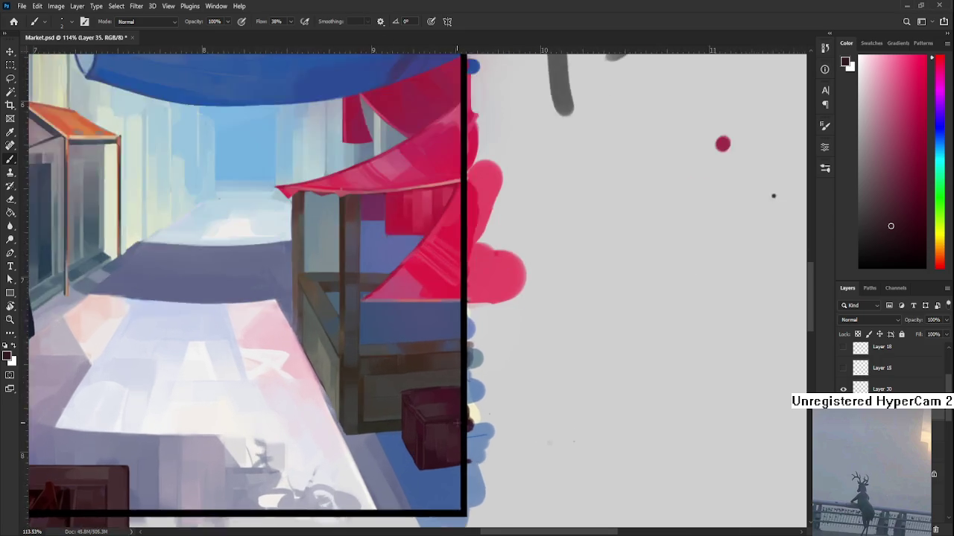
pyautogui.scroll(2, 477, 395)
pyautogui.scroll(1, 447, 394)
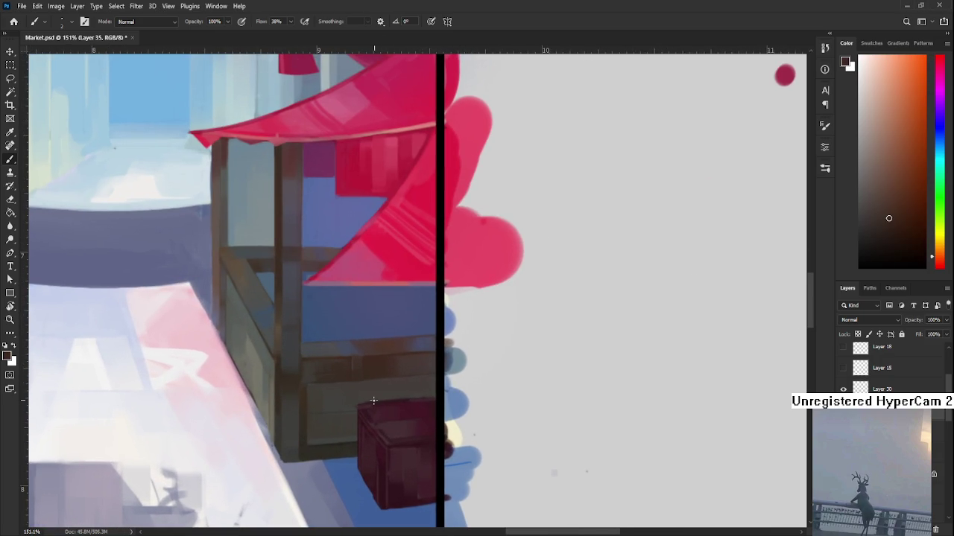
pyautogui.press(']')
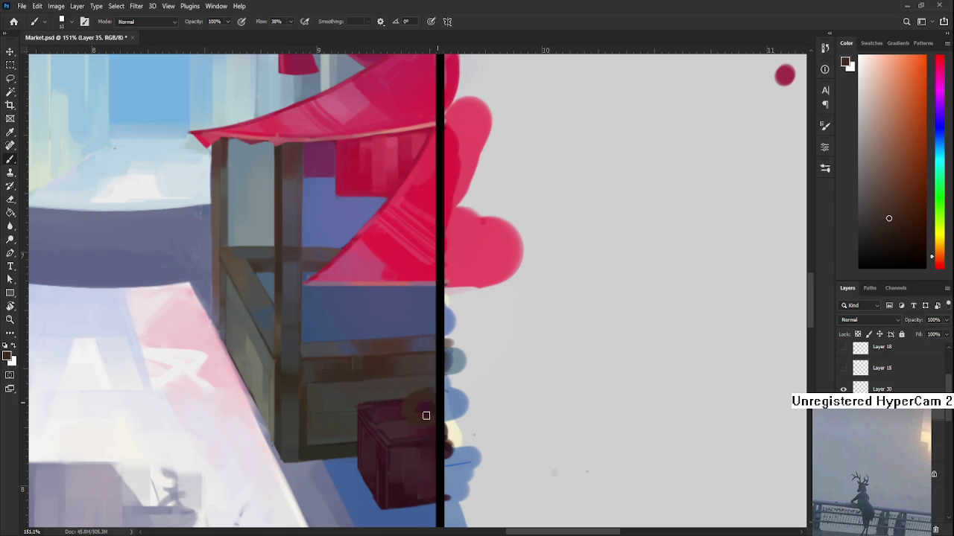
# Step: Paint a tan blob on top of the dark-red crate as the sack's base
pyautogui.press(']')
pyautogui.press(']')
pyautogui.press(']')
pyautogui.moveTo(410, 399)
pyautogui.mouseDown()
pyautogui.moveTo(440, 408)
pyautogui.moveTo(426, 398)
pyautogui.moveTo(442, 397)
pyautogui.mouseUp()
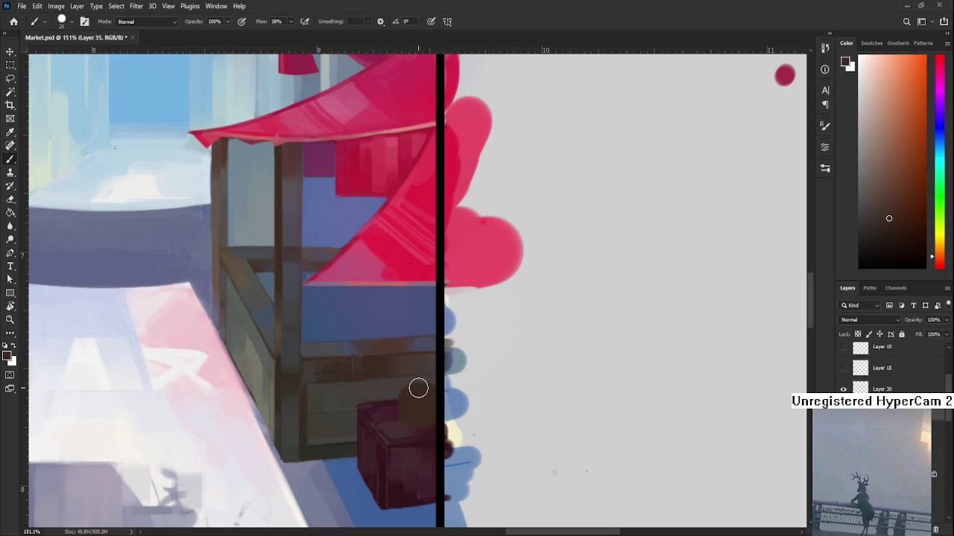
pyautogui.moveTo(900, 252); pyautogui.dragTo(909, 234)
pyautogui.moveTo(411, 390); pyautogui.dragTo(407, 423)
pyautogui.hotkey('ctrl', 'z')
# Step: Darken the sack blob with sampled browns at a smaller brush size
pyautogui.press('[')
pyautogui.moveTo(413, 389)
pyautogui.mouseDown()
pyautogui.moveTo(422, 398)
pyautogui.moveTo(413, 404)
pyautogui.moveTo(426, 408)
pyautogui.mouseUp()
pyautogui.hotkey('ctrl', 'z')
pyautogui.keyDown('alt'); pyautogui.click(422, 398); pyautogui.keyUp('alt')
pyautogui.keyDown('alt'); pyautogui.click(415, 404); pyautogui.keyUp('alt')
pyautogui.keyDown('alt'); pyautogui.click(419, 410); pyautogui.keyUp('alt')
# Step: Touch up the sack with shades sampled from the blob and a tiny brush
pyautogui.keyDown('alt'); pyautogui.click(430, 413); pyautogui.keyUp('alt')
pyautogui.keyDown('alt'); pyautogui.click(428, 410); pyautogui.keyUp('alt')
pyautogui.keyDown('alt'); pyautogui.click(433, 391); pyautogui.keyUp('alt')
pyautogui.keyDown('alt'); pyautogui.click(430, 396); pyautogui.keyUp('alt')
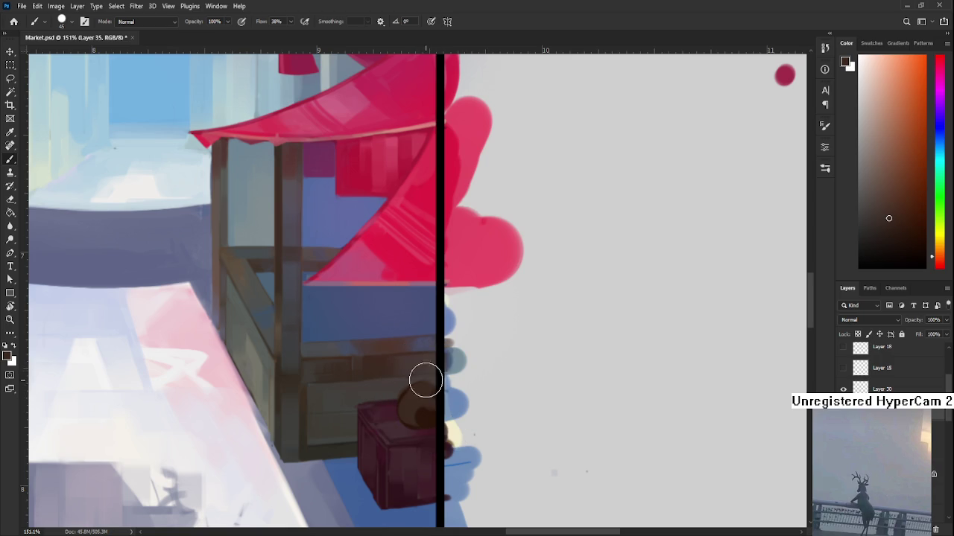
pyautogui.press('[')
pyautogui.press('[')
pyautogui.press('[')
pyautogui.press('[')
pyautogui.keyDown('alt'); pyautogui.click(426, 411); pyautogui.keyUp('alt')
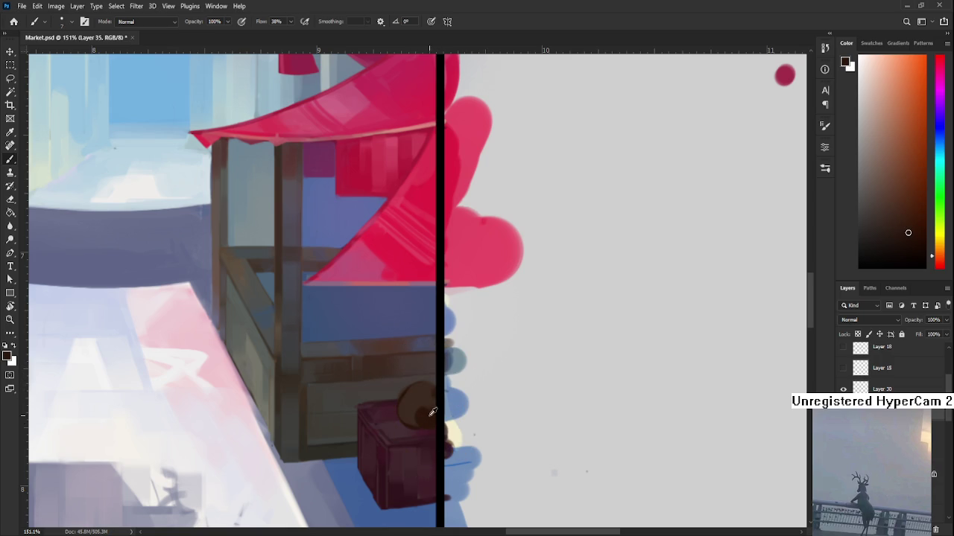
pyautogui.keyDown('alt'); pyautogui.click(428, 410); pyautogui.keyUp('alt')
# Step: Give the sack a pointed top and pick a darker brown
pyautogui.moveTo(418, 384)
pyautogui.mouseDown()
pyautogui.moveTo(427, 378)
pyautogui.moveTo(419, 371)
pyautogui.mouseUp()
pyautogui.hotkey('ctrl', 'z')
pyautogui.keyDown('alt'); pyautogui.click(426, 383); pyautogui.keyUp('alt')
pyautogui.keyDown('alt'); pyautogui.click(426, 405); pyautogui.keyUp('alt')
pyautogui.click(908, 254)
pyautogui.moveTo(383, 372); pyautogui.dragTo(359, 343)
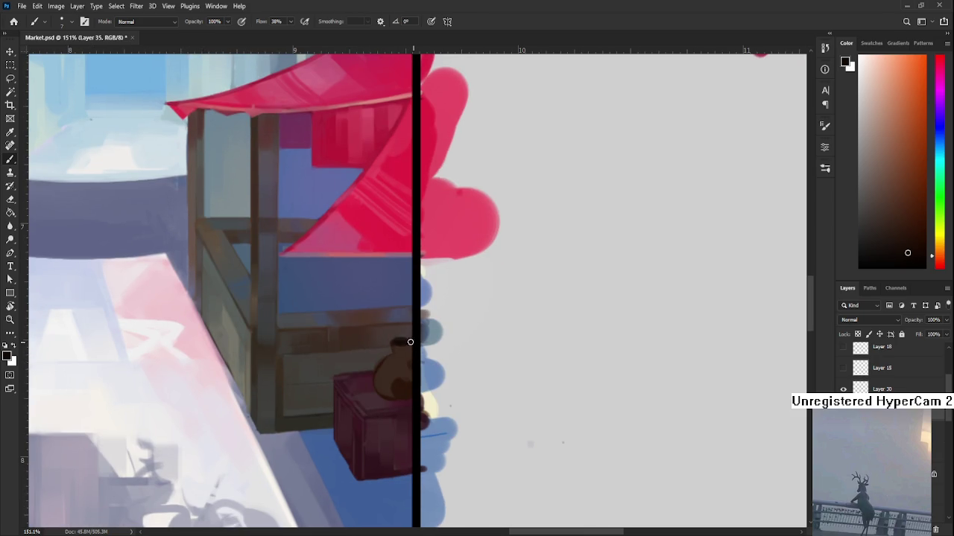
# Step: Sample a range of light, mid and dark browns from the sack
pyautogui.keyDown('alt'); pyautogui.click(396, 350); pyautogui.keyUp('alt')
pyautogui.keyDown('alt'); pyautogui.click(402, 350); pyautogui.keyUp('alt')
pyautogui.keyDown('alt'); pyautogui.click(400, 350); pyautogui.keyUp('alt')
pyautogui.keyDown('alt'); pyautogui.click(398, 351); pyautogui.keyUp('alt')
pyautogui.keyDown('alt'); pyautogui.click(397, 351); pyautogui.keyUp('alt')
pyautogui.keyDown('alt'); pyautogui.click(403, 341); pyautogui.keyUp('alt')
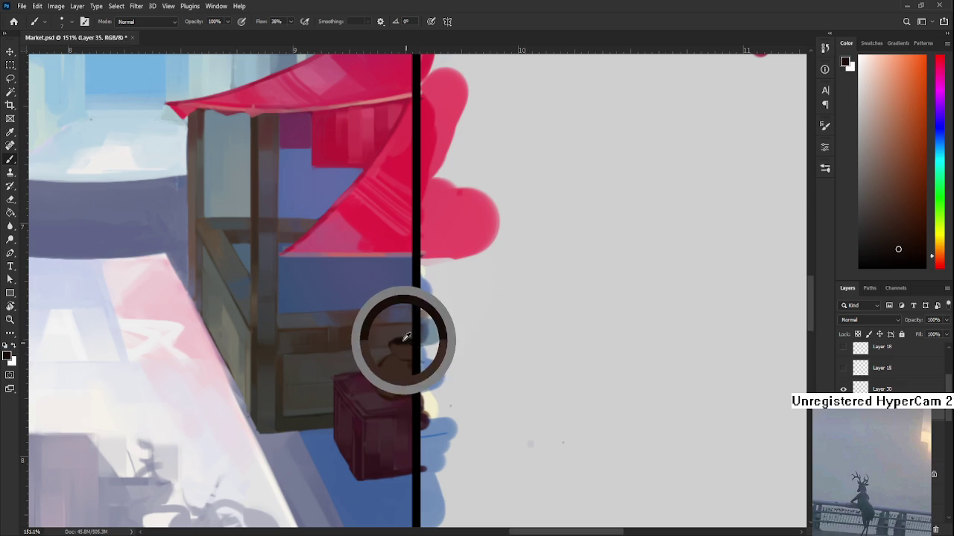
pyautogui.keyDown('alt'); pyautogui.click(404, 349); pyautogui.keyUp('alt')
pyautogui.keyDown('alt'); pyautogui.click(399, 346); pyautogui.keyUp('alt')
pyautogui.keyDown('alt'); pyautogui.click(403, 347); pyautogui.keyUp('alt')
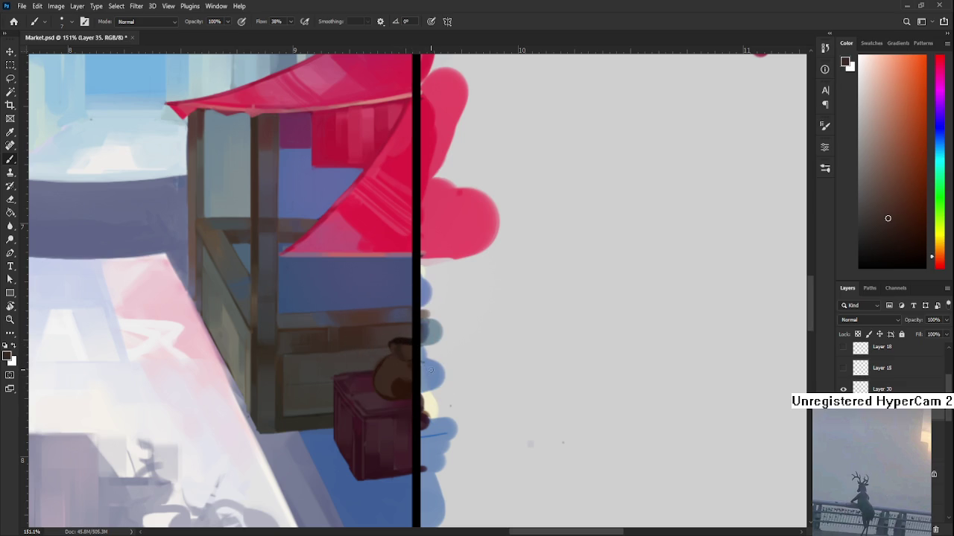
# Step: Pick warmer and darker sack browns with a smaller brush, then switch to the Eraser
pyautogui.keyDown('alt'); pyautogui.click(410, 355); pyautogui.keyUp('alt')
pyautogui.keyDown('alt'); pyautogui.click(414, 381); pyautogui.keyUp('alt')
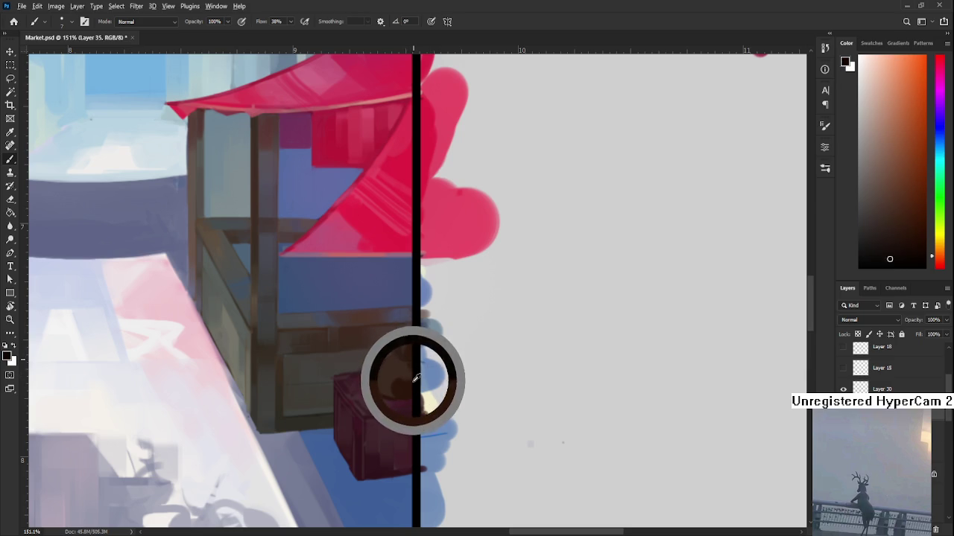
pyautogui.keyDown('alt'); pyautogui.click(400, 344); pyautogui.keyUp('alt')
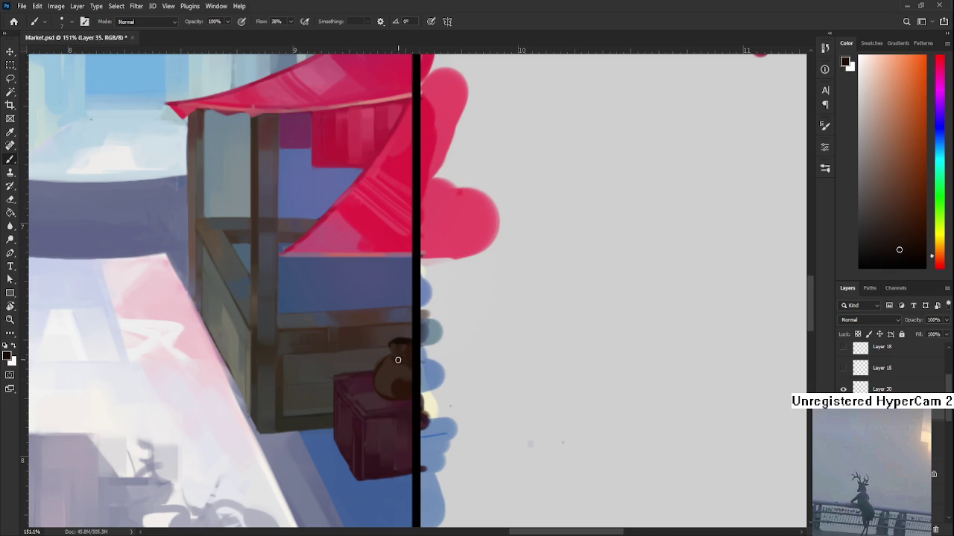
pyautogui.press('[')
pyautogui.press('[')
pyautogui.press('e')
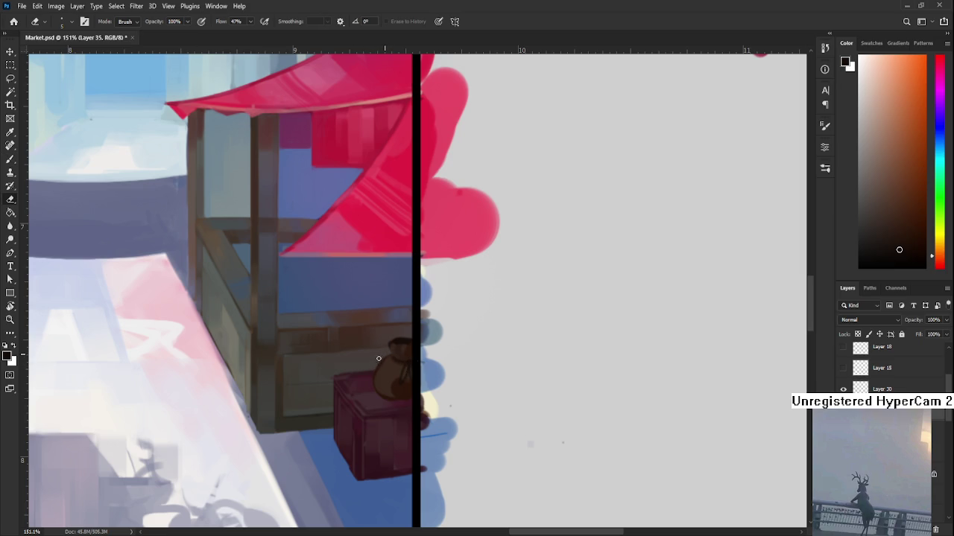
# Step: Darken and round out the sack's body with a larger brush
pyautogui.press('b')
pyautogui.keyDown('alt'); pyautogui.click(378, 385); pyautogui.keyUp('alt')
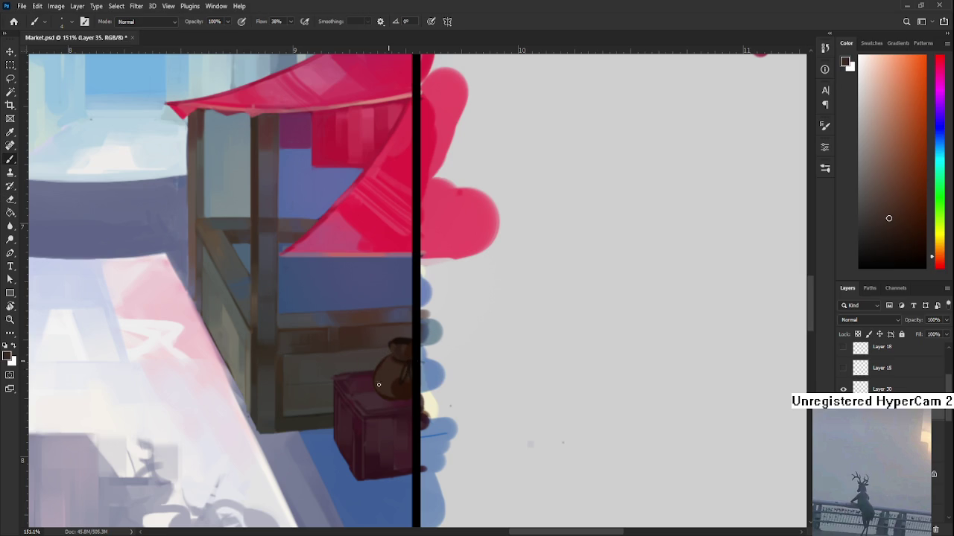
pyautogui.keyDown('alt'); pyautogui.click(399, 385); pyautogui.keyUp('alt')
pyautogui.press(']')
pyautogui.moveTo(393, 368)
pyautogui.mouseDown()
pyautogui.moveTo(392, 397)
pyautogui.moveTo(390, 366)
pyautogui.moveTo(399, 375)
pyautogui.mouseUp()
pyautogui.keyDown('alt'); pyautogui.click(400, 336); pyautogui.keyUp('alt')
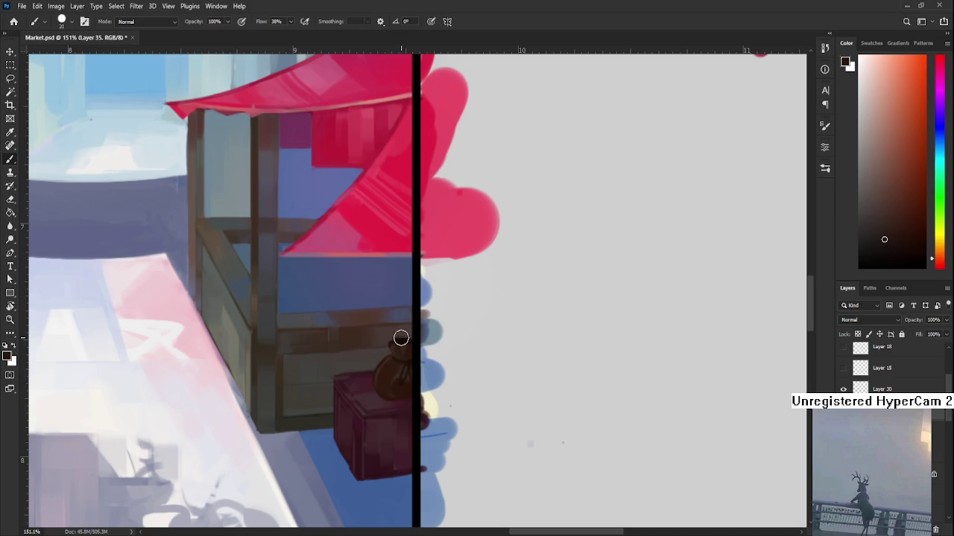
pyautogui.press('[')
# Step: Reshape the sack's tied top, then sample dark reddish-brown tones from the crate
pyautogui.keyDown('alt'); pyautogui.click(388, 380); pyautogui.keyUp('alt')
pyautogui.keyDown('alt'); pyautogui.click(400, 336); pyautogui.keyUp('alt')
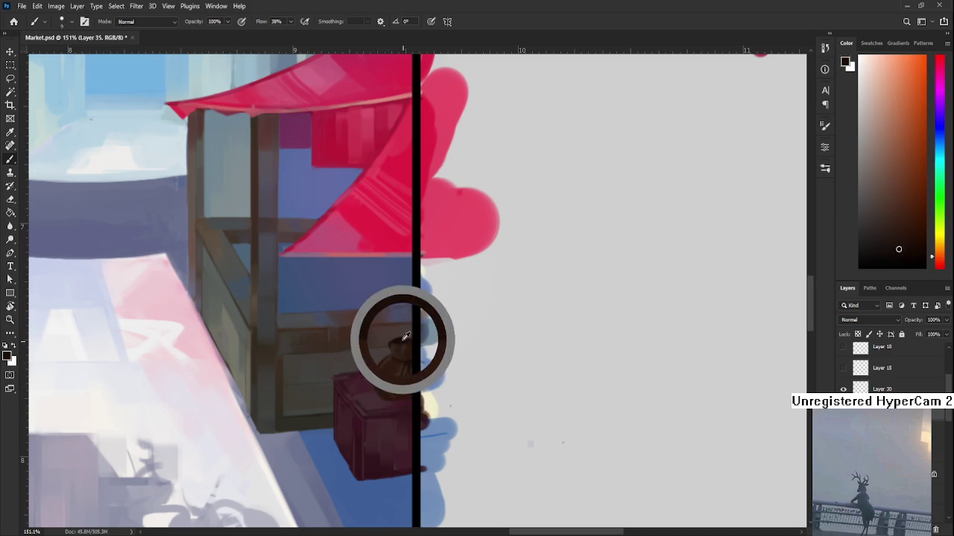
pyautogui.keyDown('alt'); pyautogui.click(383, 380); pyautogui.keyUp('alt')
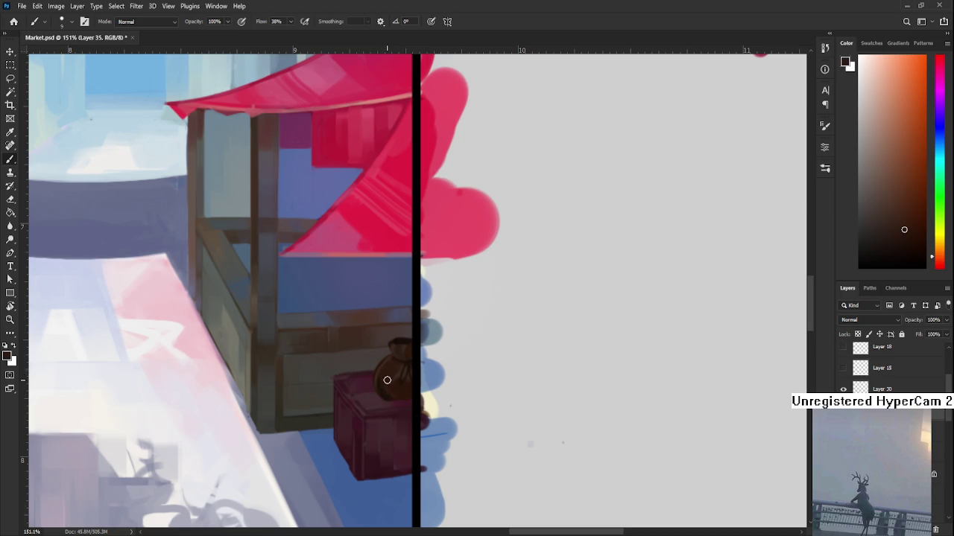
pyautogui.keyDown('alt'); pyautogui.click(396, 377); pyautogui.keyUp('alt')
pyautogui.keyDown('alt'); pyautogui.click(397, 373); pyautogui.keyUp('alt')
pyautogui.keyDown('alt'); pyautogui.click(391, 359); pyautogui.keyUp('alt')
pyautogui.moveTo(387, 364); pyautogui.dragTo(395, 368)
pyautogui.keyDown('alt'); pyautogui.click(364, 369); pyautogui.keyUp('alt')
pyautogui.keyDown('alt'); pyautogui.click(394, 396); pyautogui.keyUp('alt')
pyautogui.keyDown('alt'); pyautogui.click(394, 395); pyautogui.keyUp('alt')
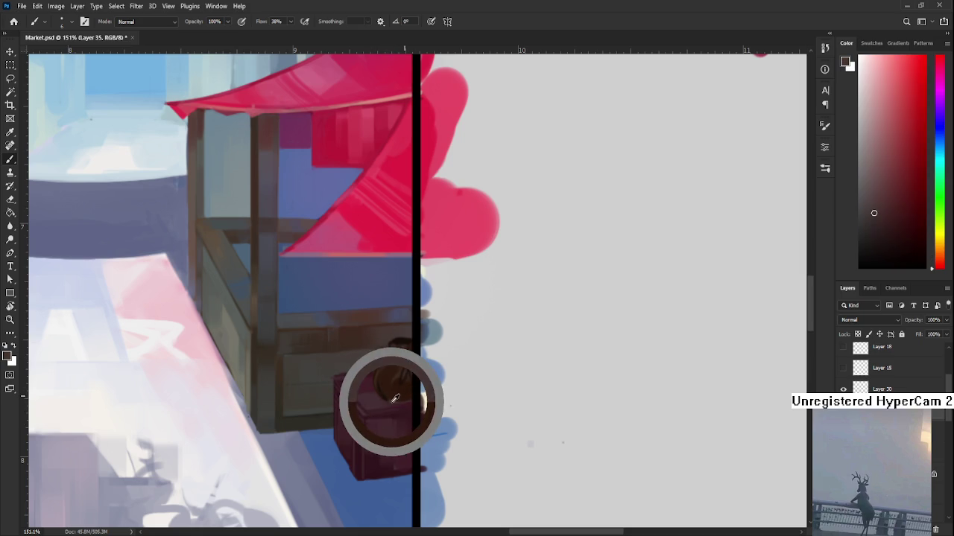